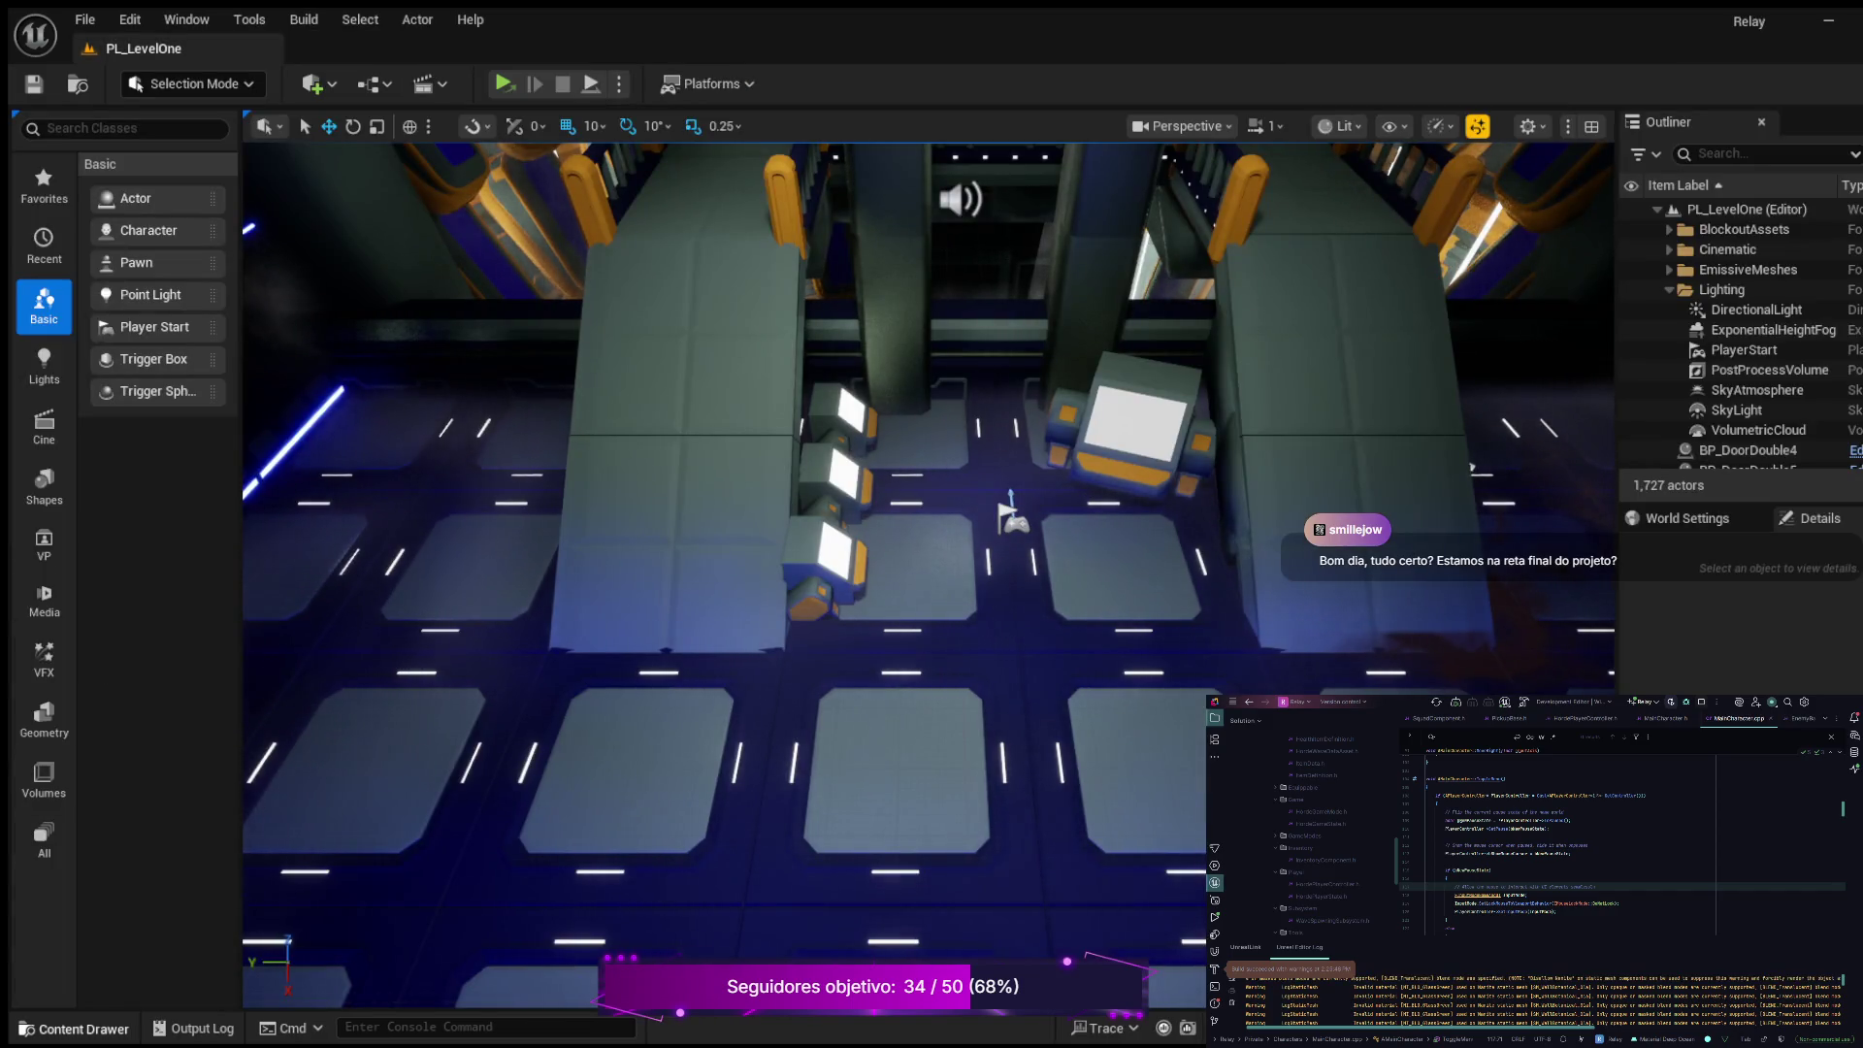
Step: Open the Content Drawer and show the Blueprints folder's 12 items
{"action": "key", "text": "ctrl+space"}
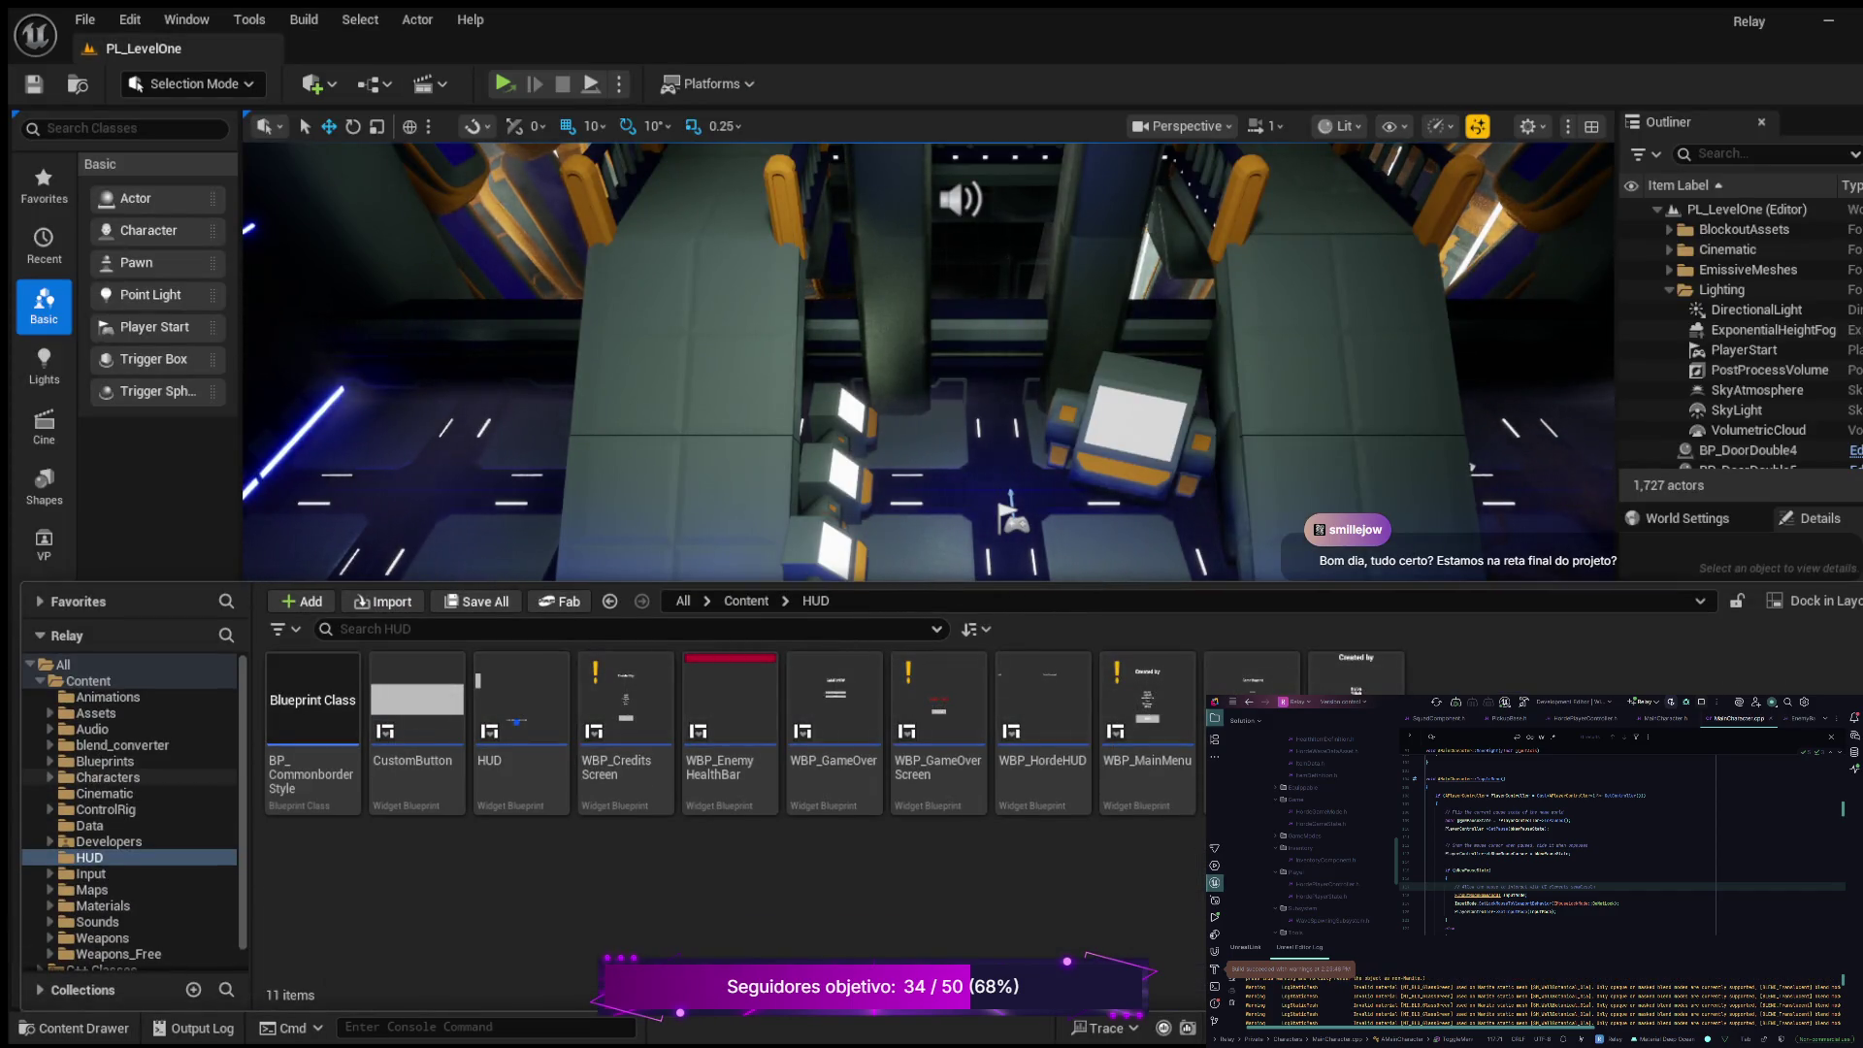
{"action": "left_click", "coordinate": [105, 760]}
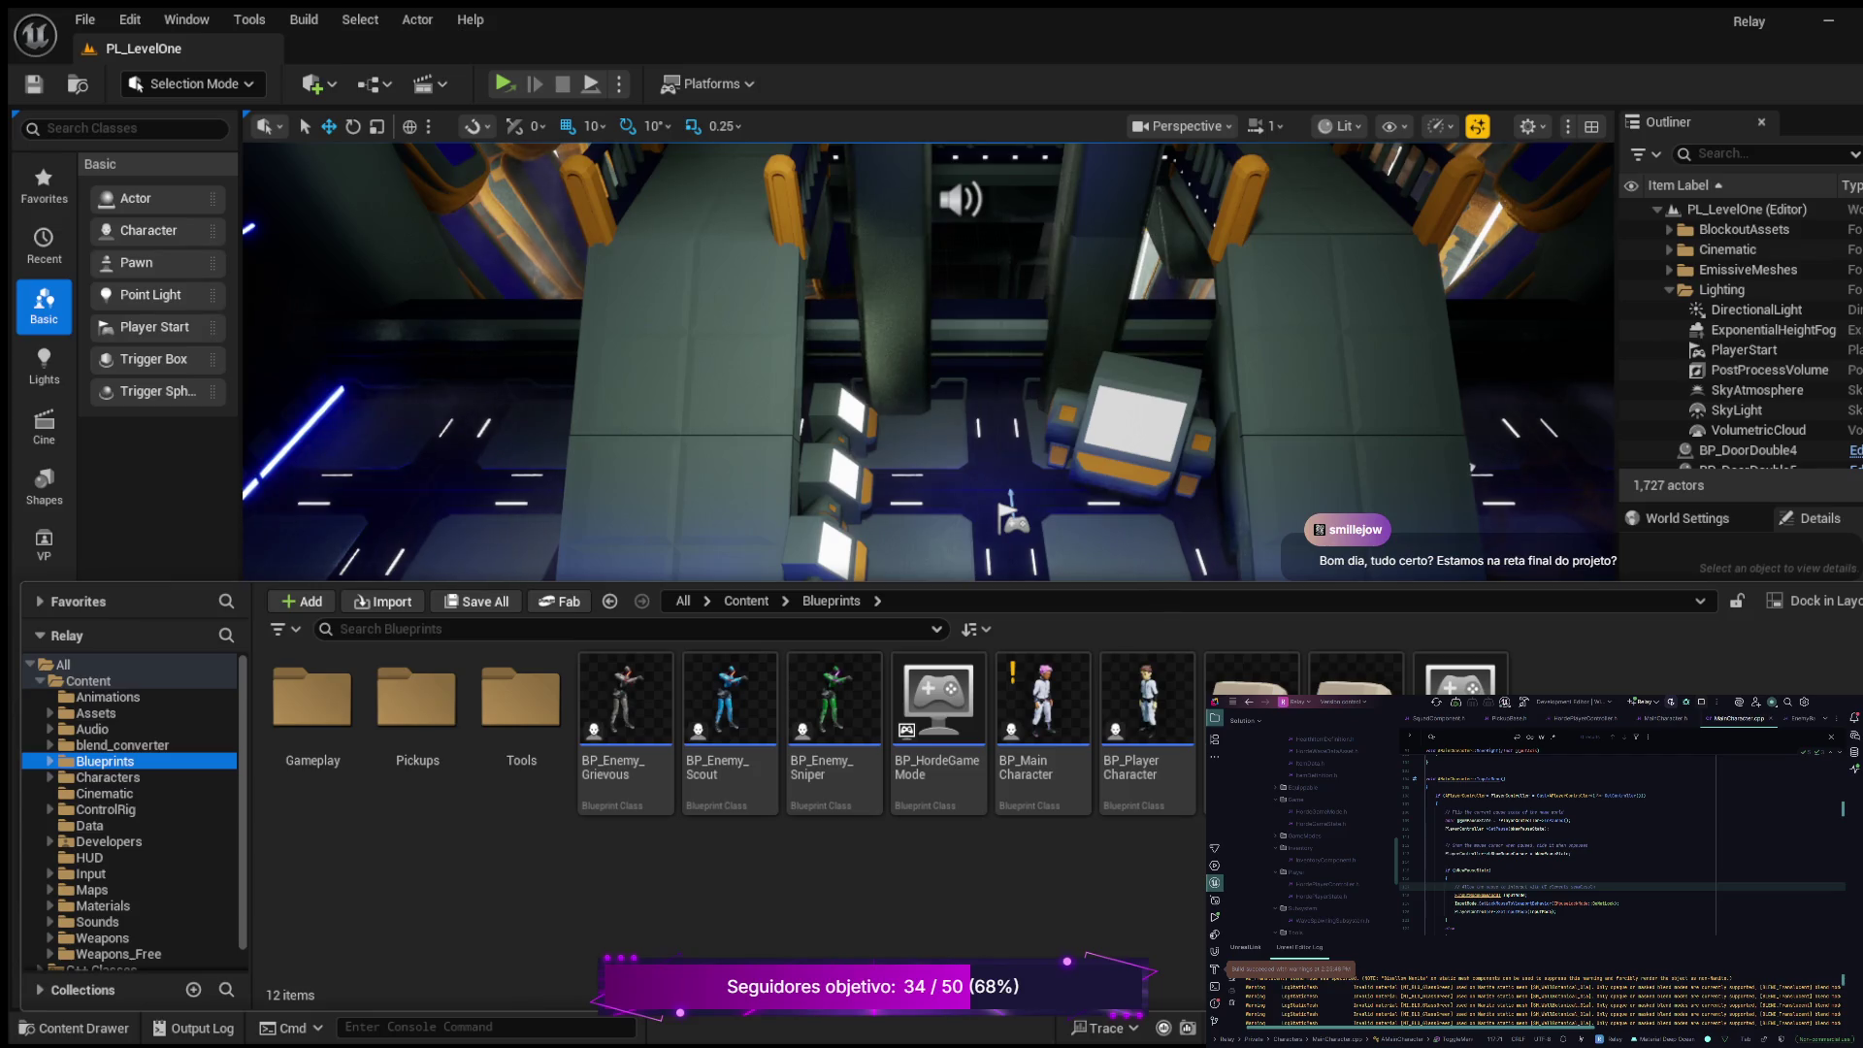
Step: Hide, reopen and hide the Content Drawer again to reveal the PL_LevelOne level view
{"action": "key", "text": "ctrl+space"}
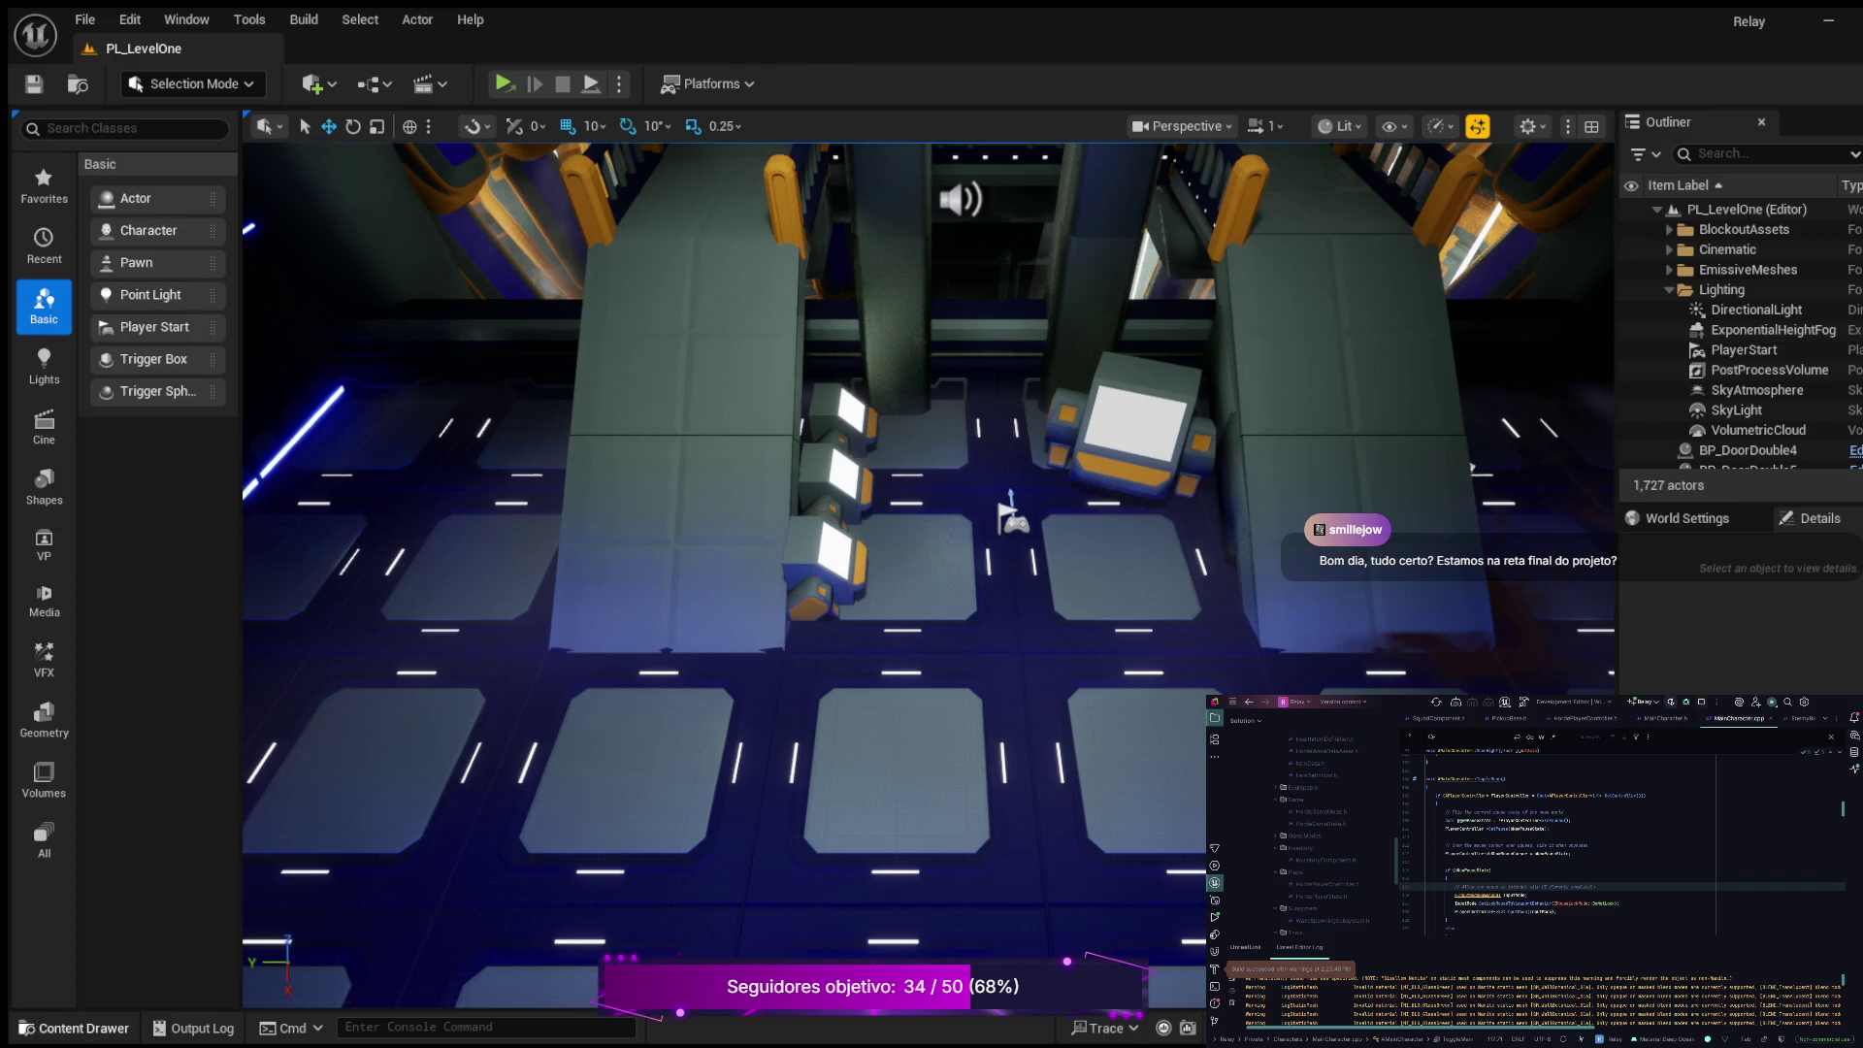
{"action": "left_click", "coordinate": [73, 1028]}
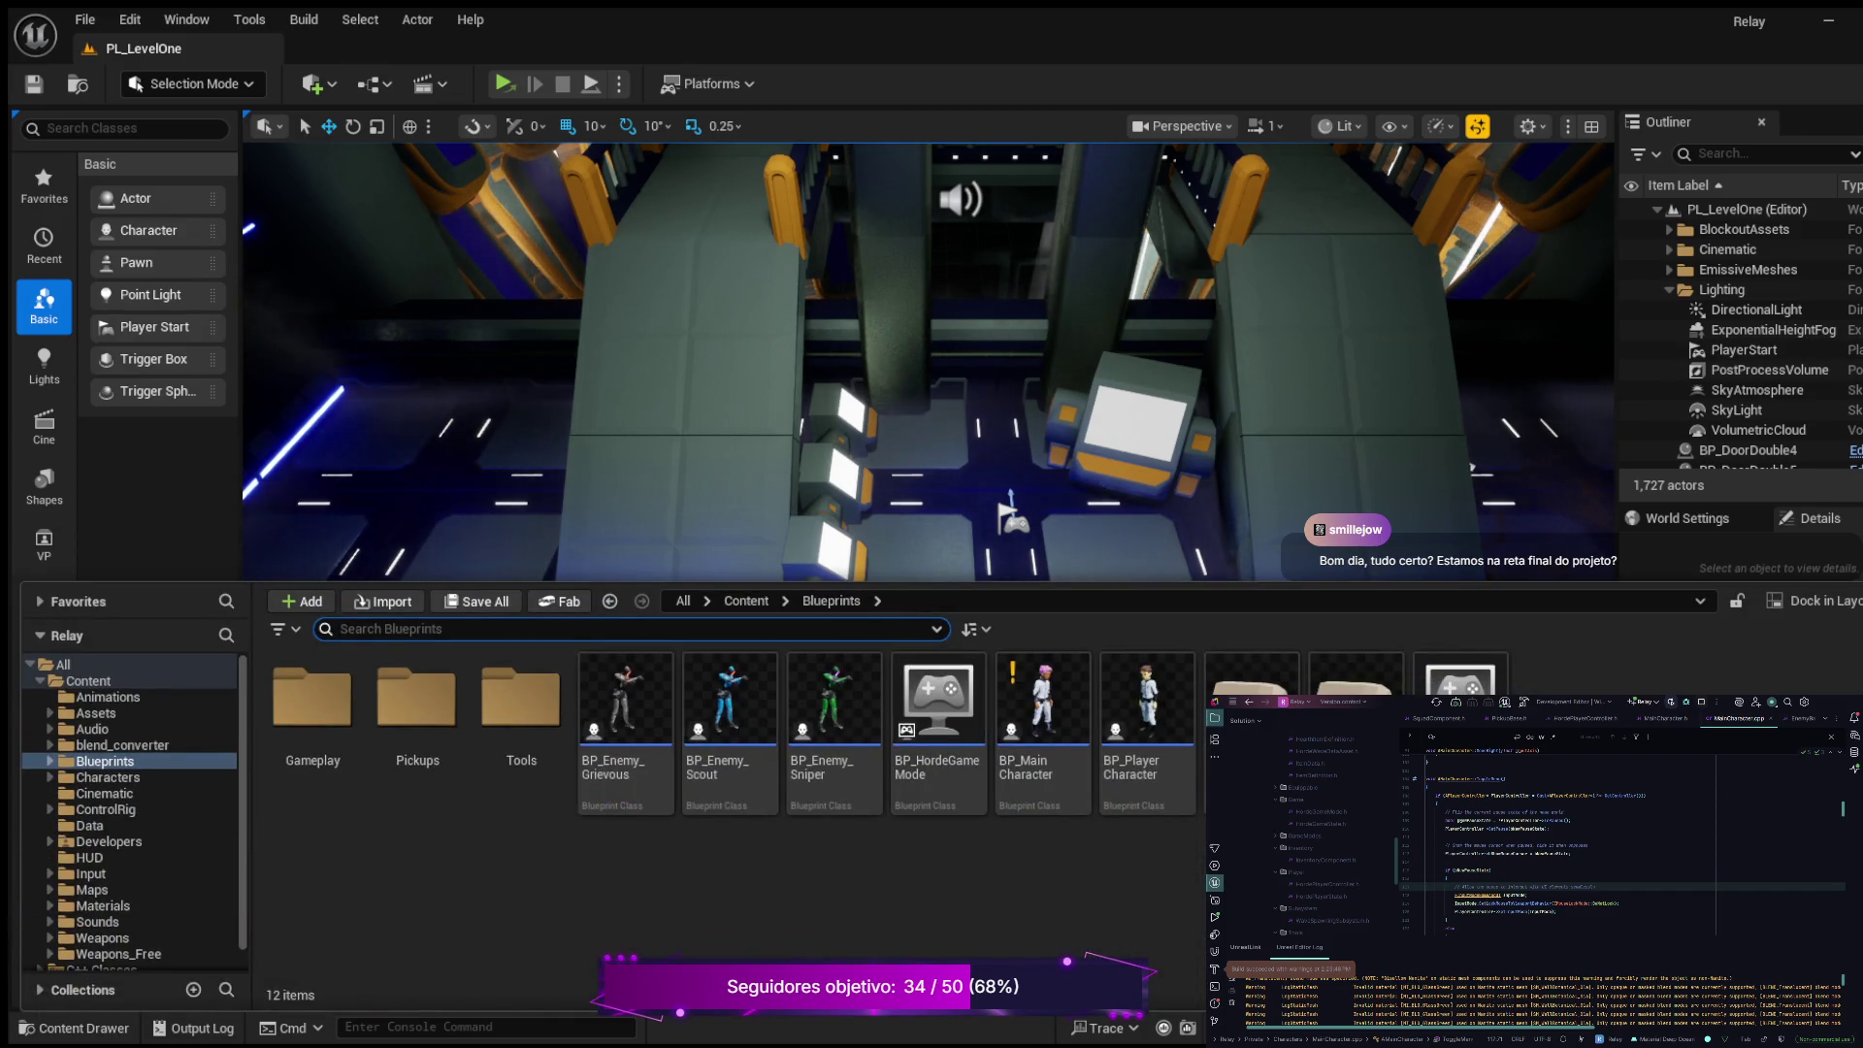
{"action": "key", "text": "ctrl+space"}
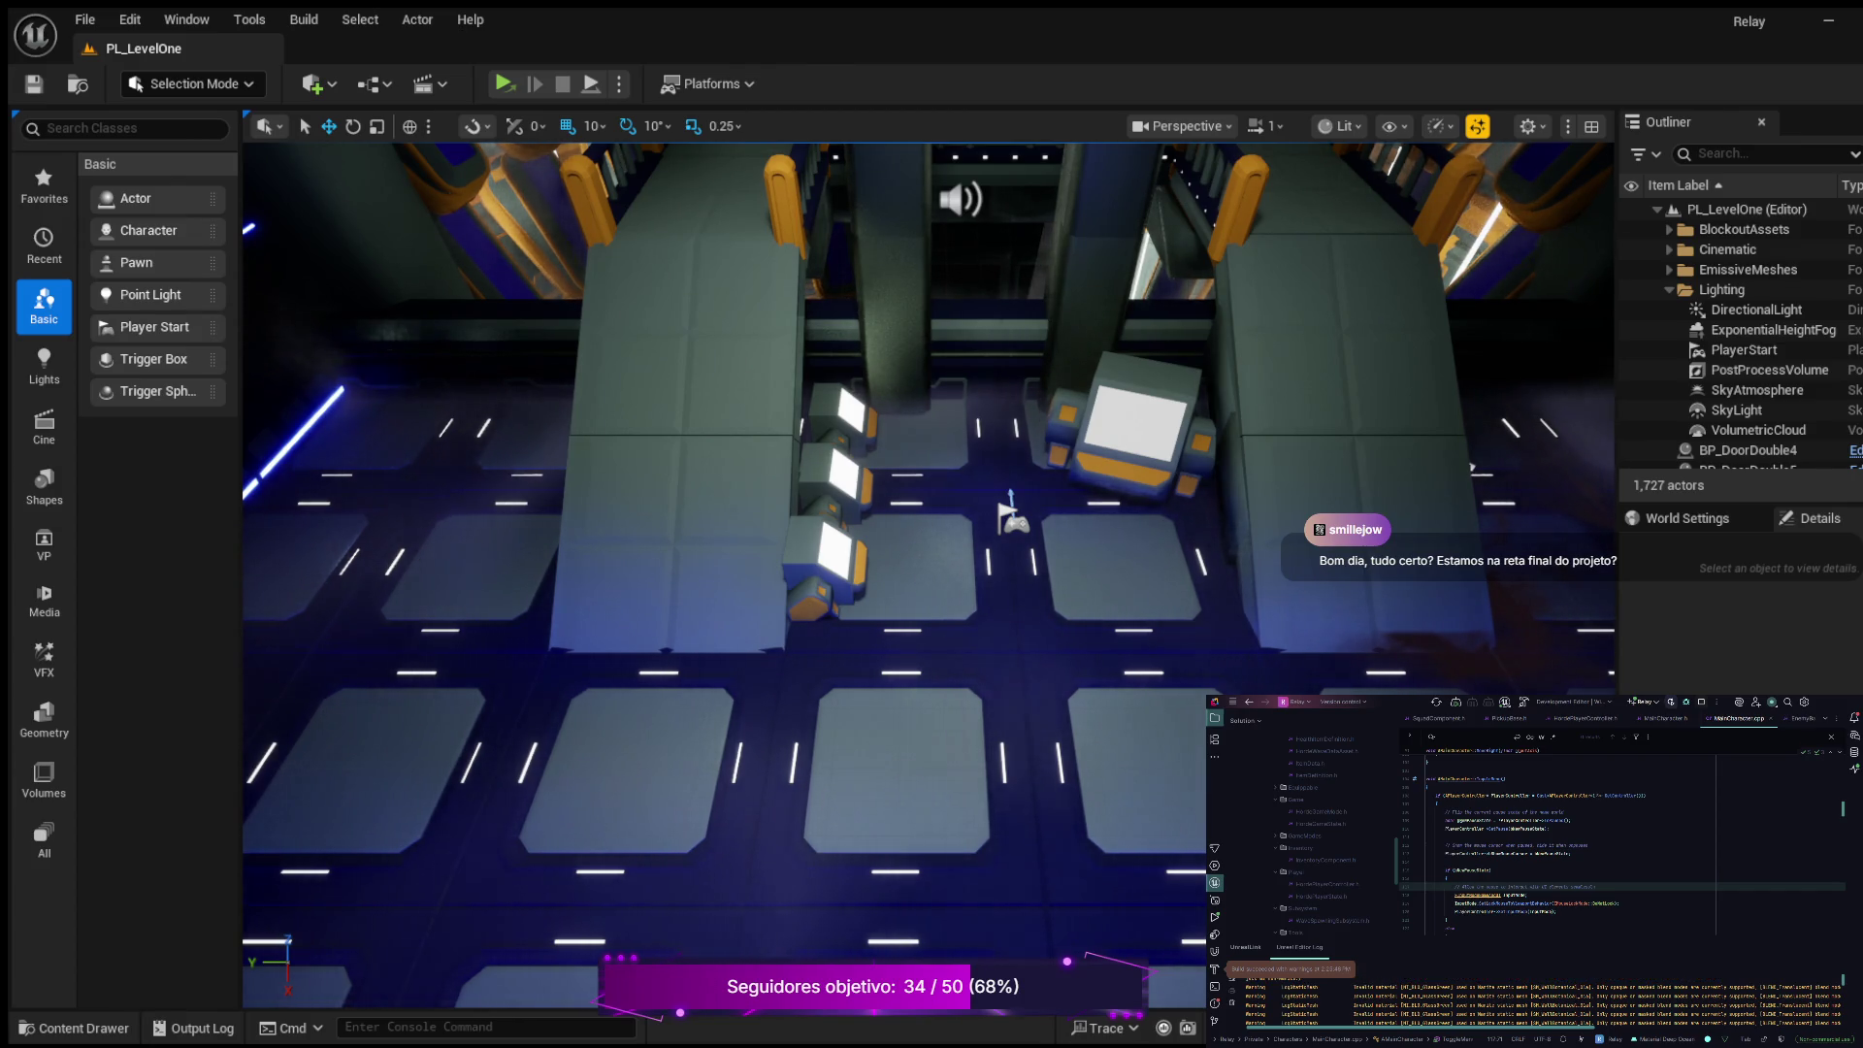
{"action": "key", "text": "ctrl+space"}
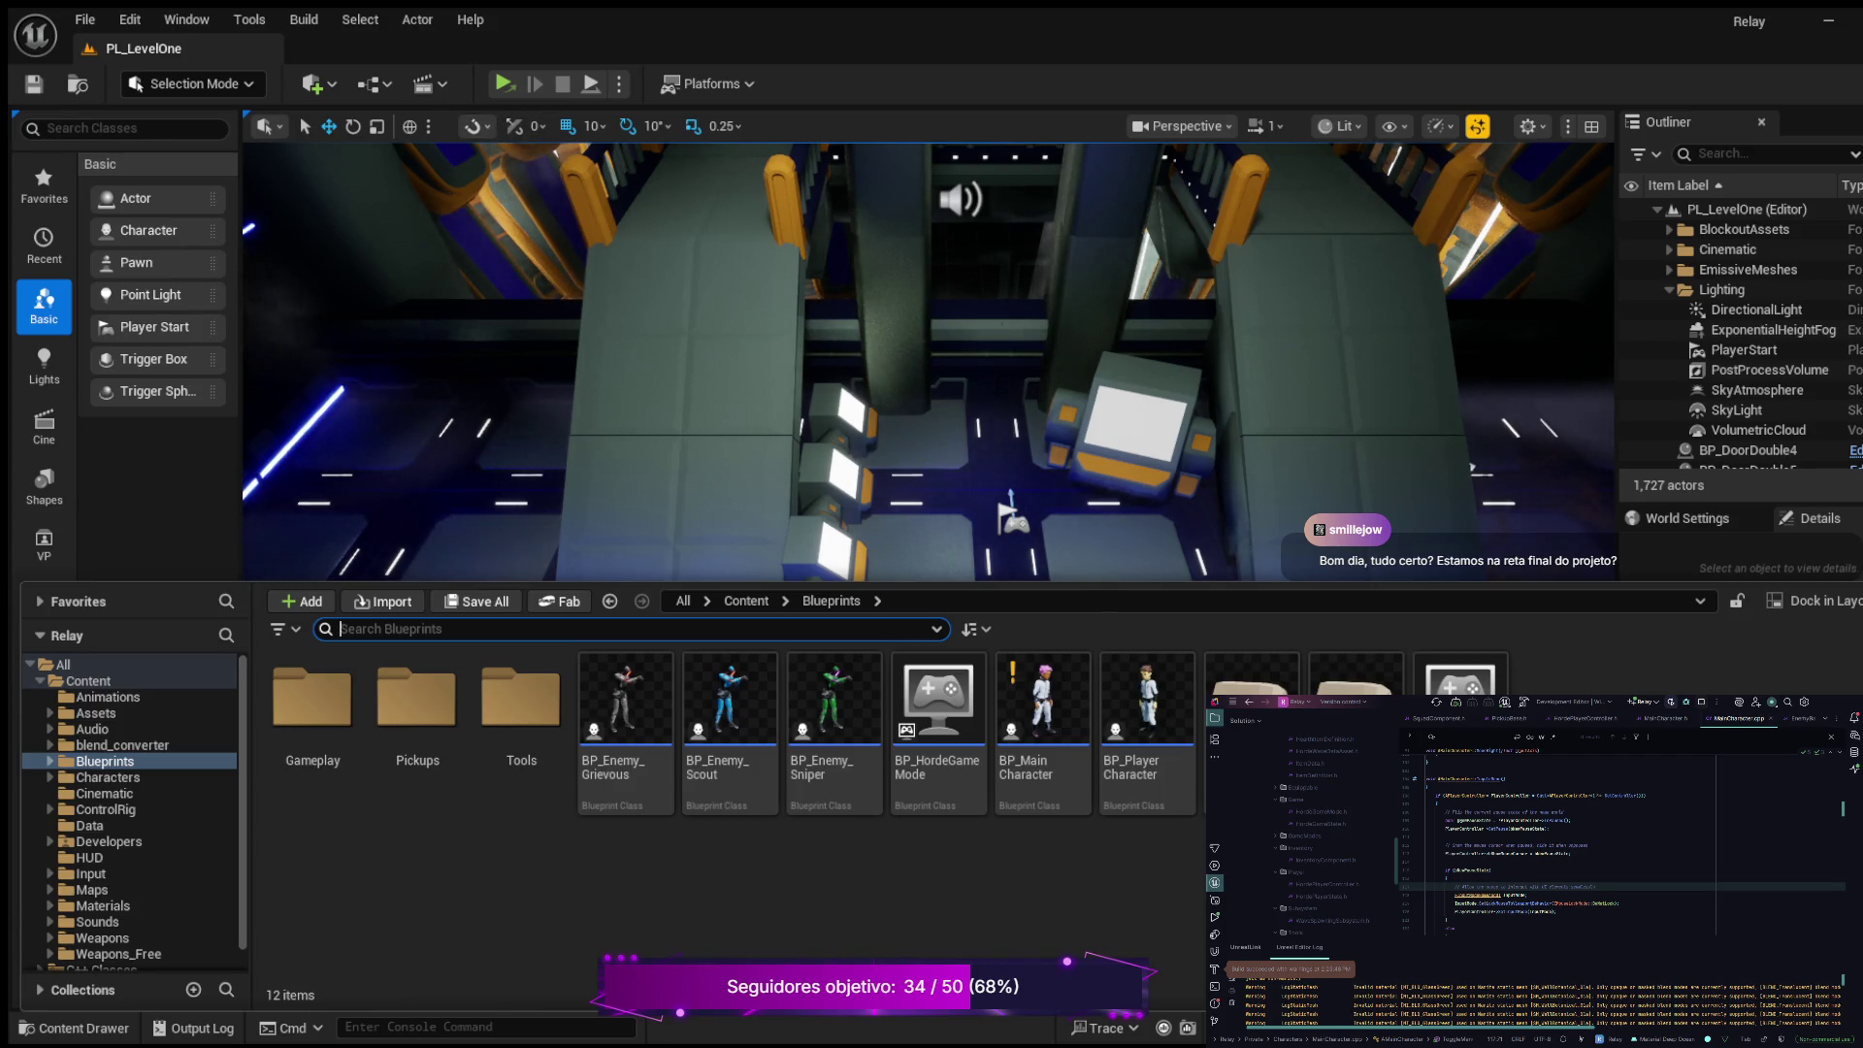
Step: Toggle the Content Drawer with Ctrl+Space so the full PL_LevelOne level is visible
{"action": "key", "text": "ctrl+space"}
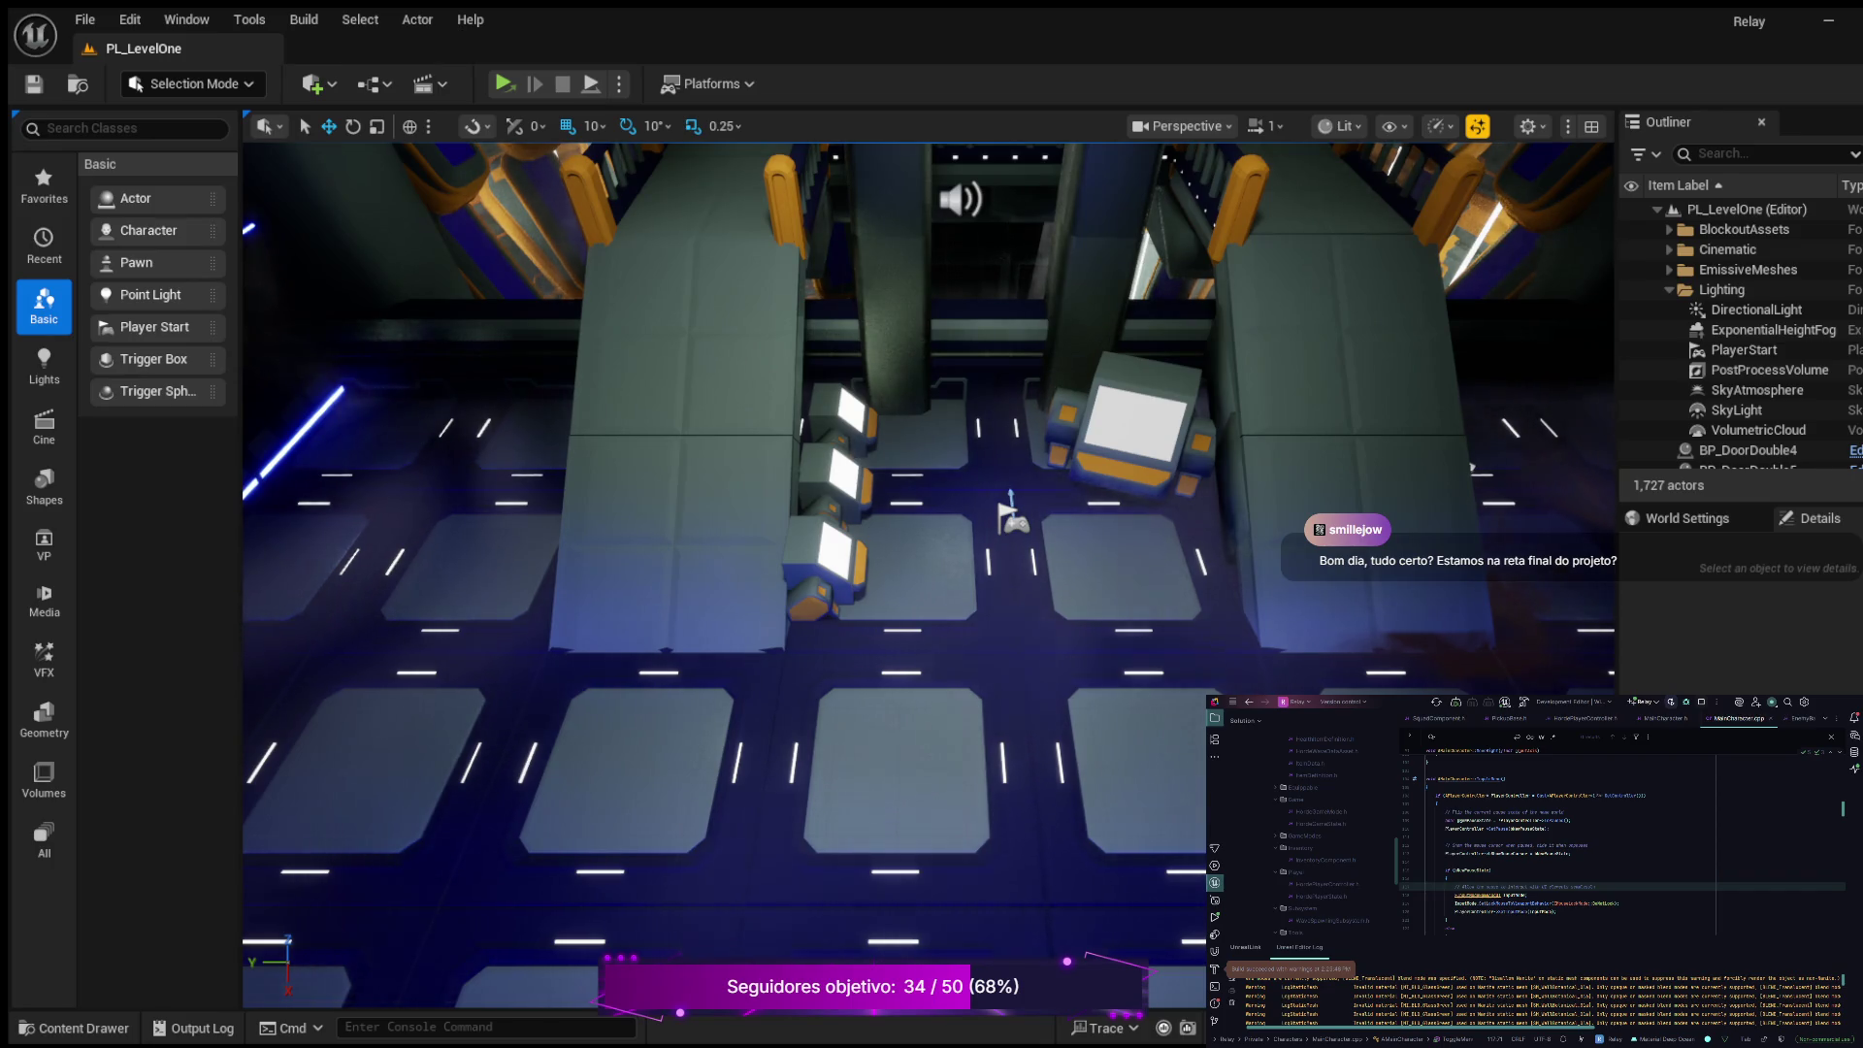
{"action": "left_click", "coordinate": [74, 1027]}
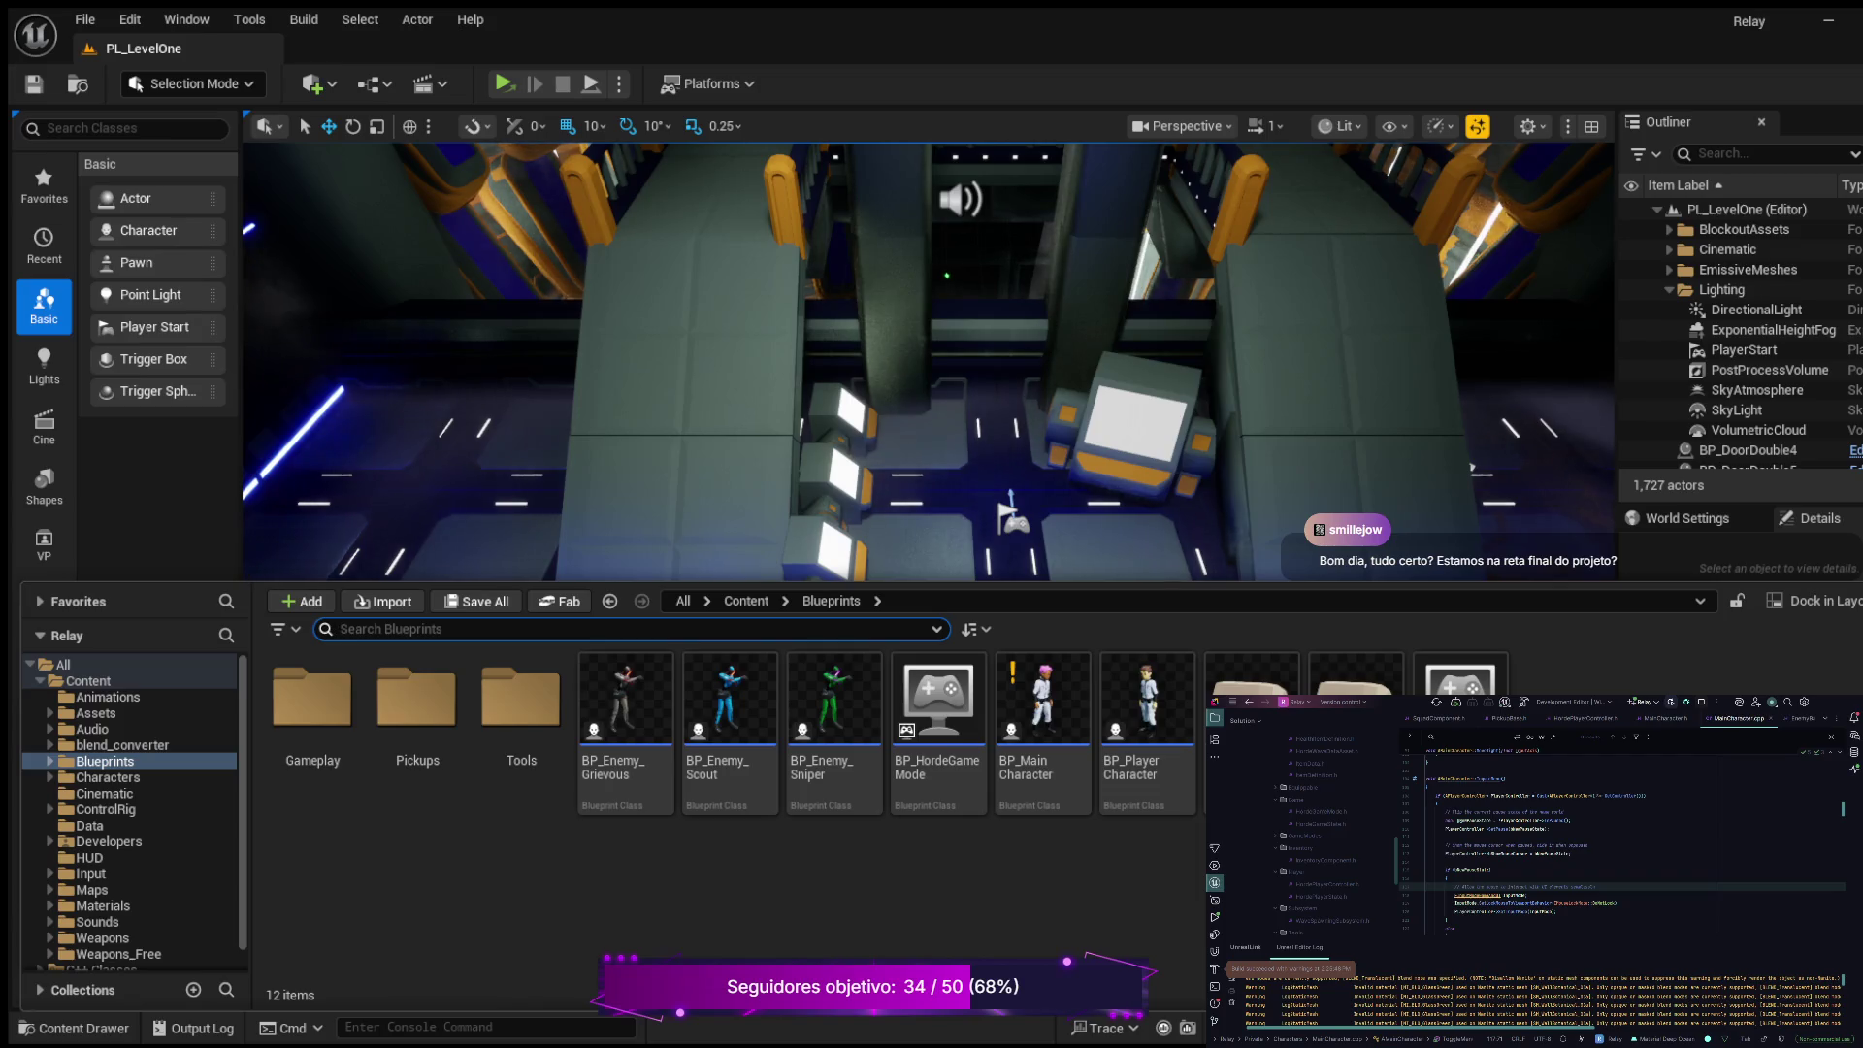
{"action": "left_click", "coordinate": [1043, 718]}
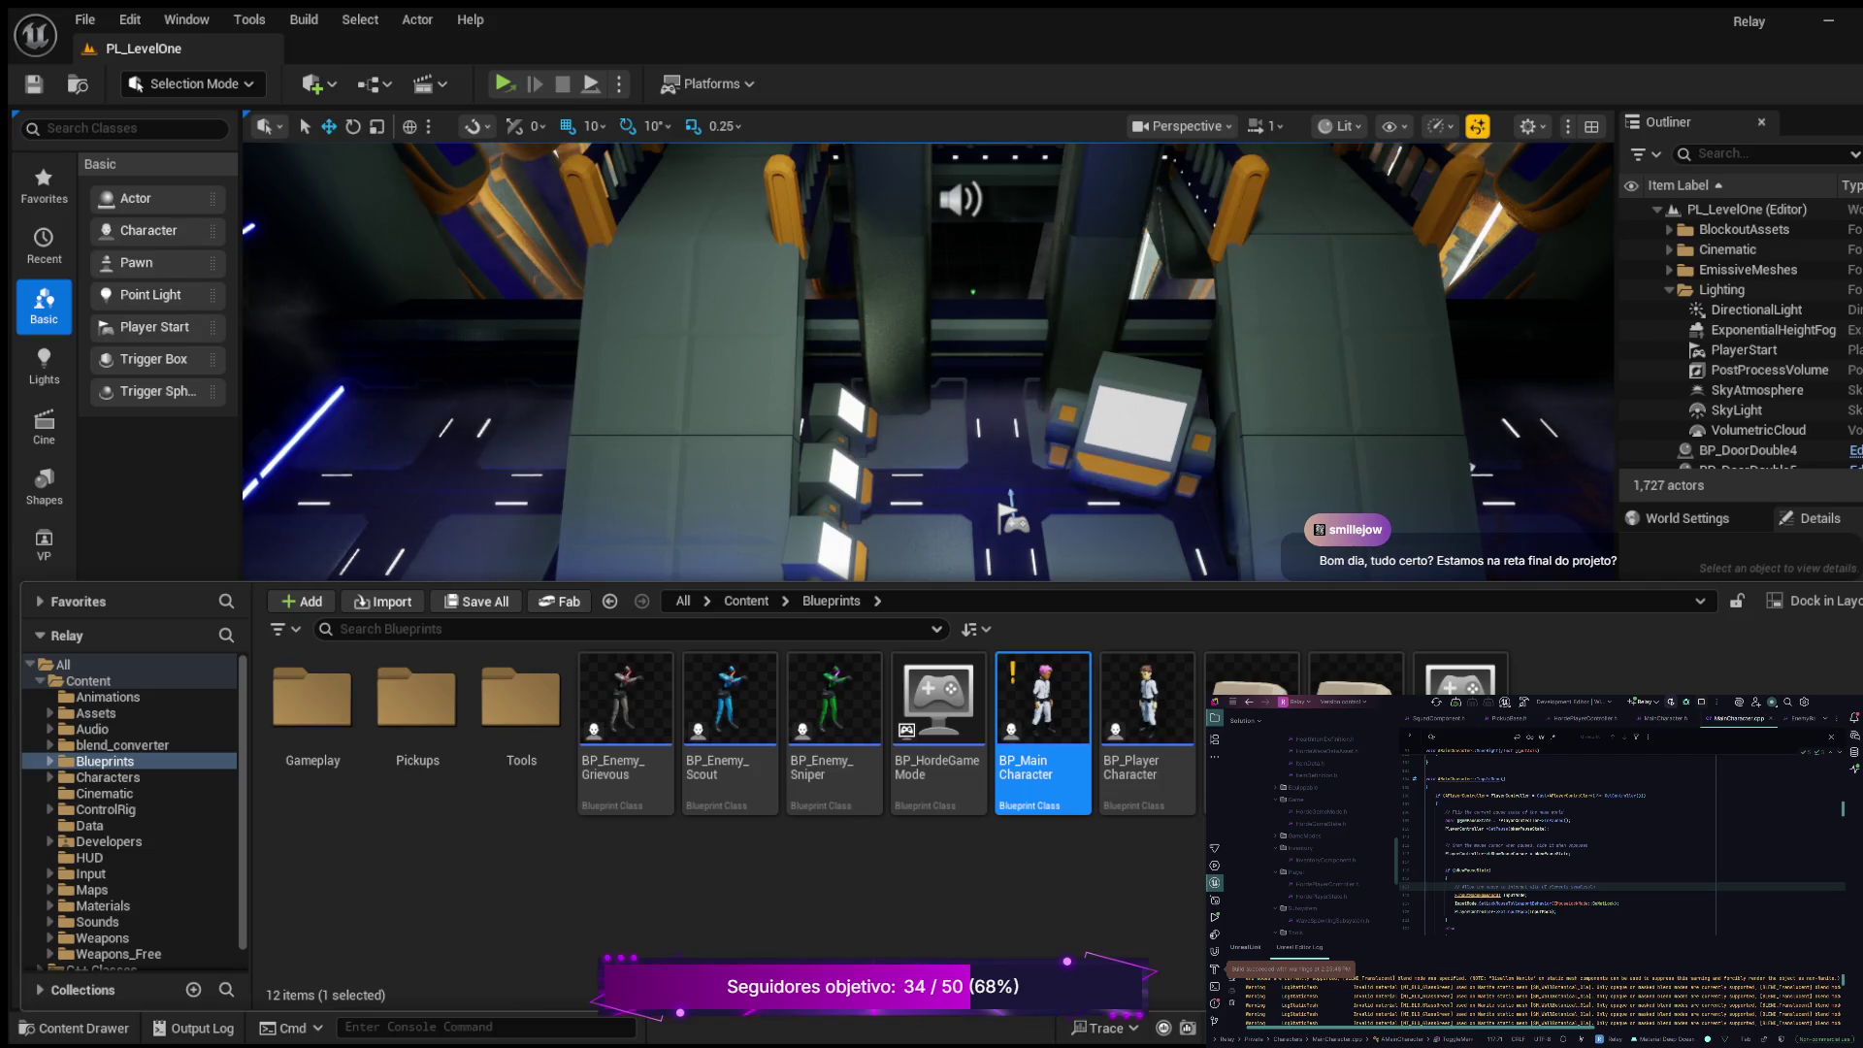
{"action": "key", "text": "Escape"}
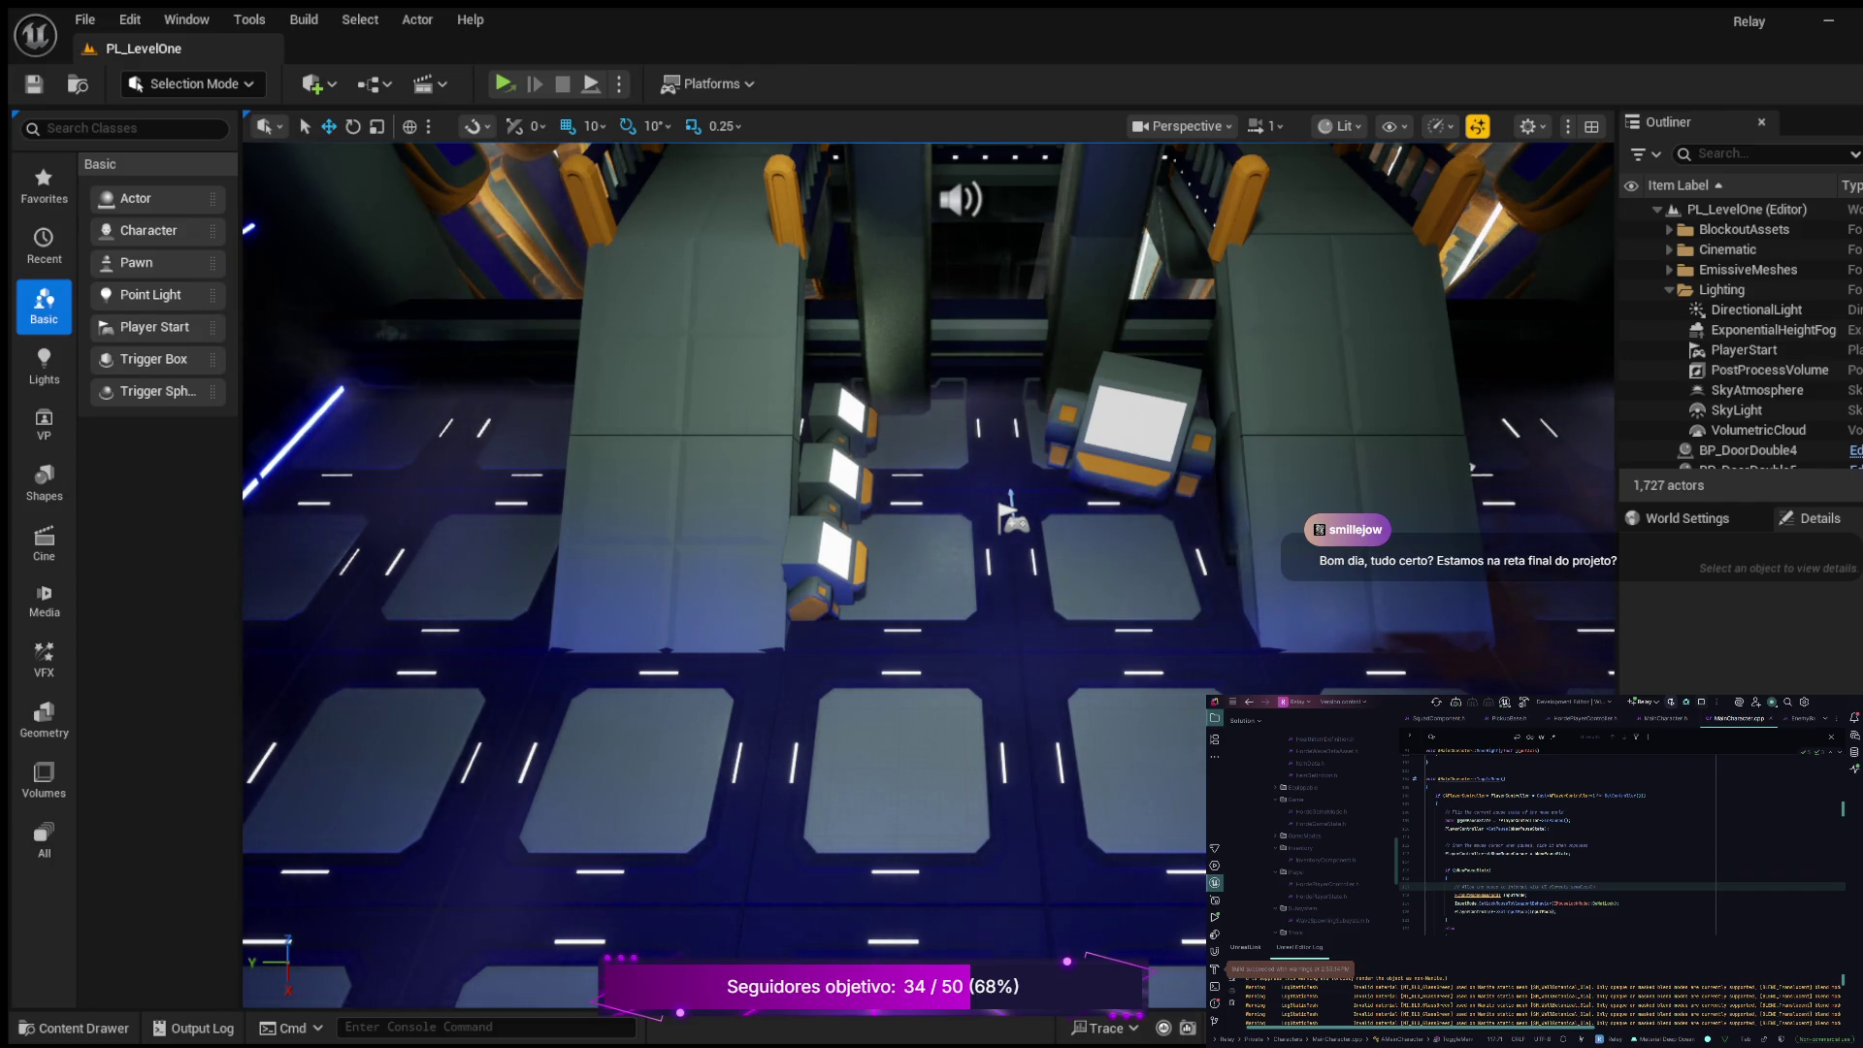
Step: Open the Content Drawer on the Blueprints folder and open BP_MainCharacter
{"action": "left_click", "coordinate": [73, 1027]}
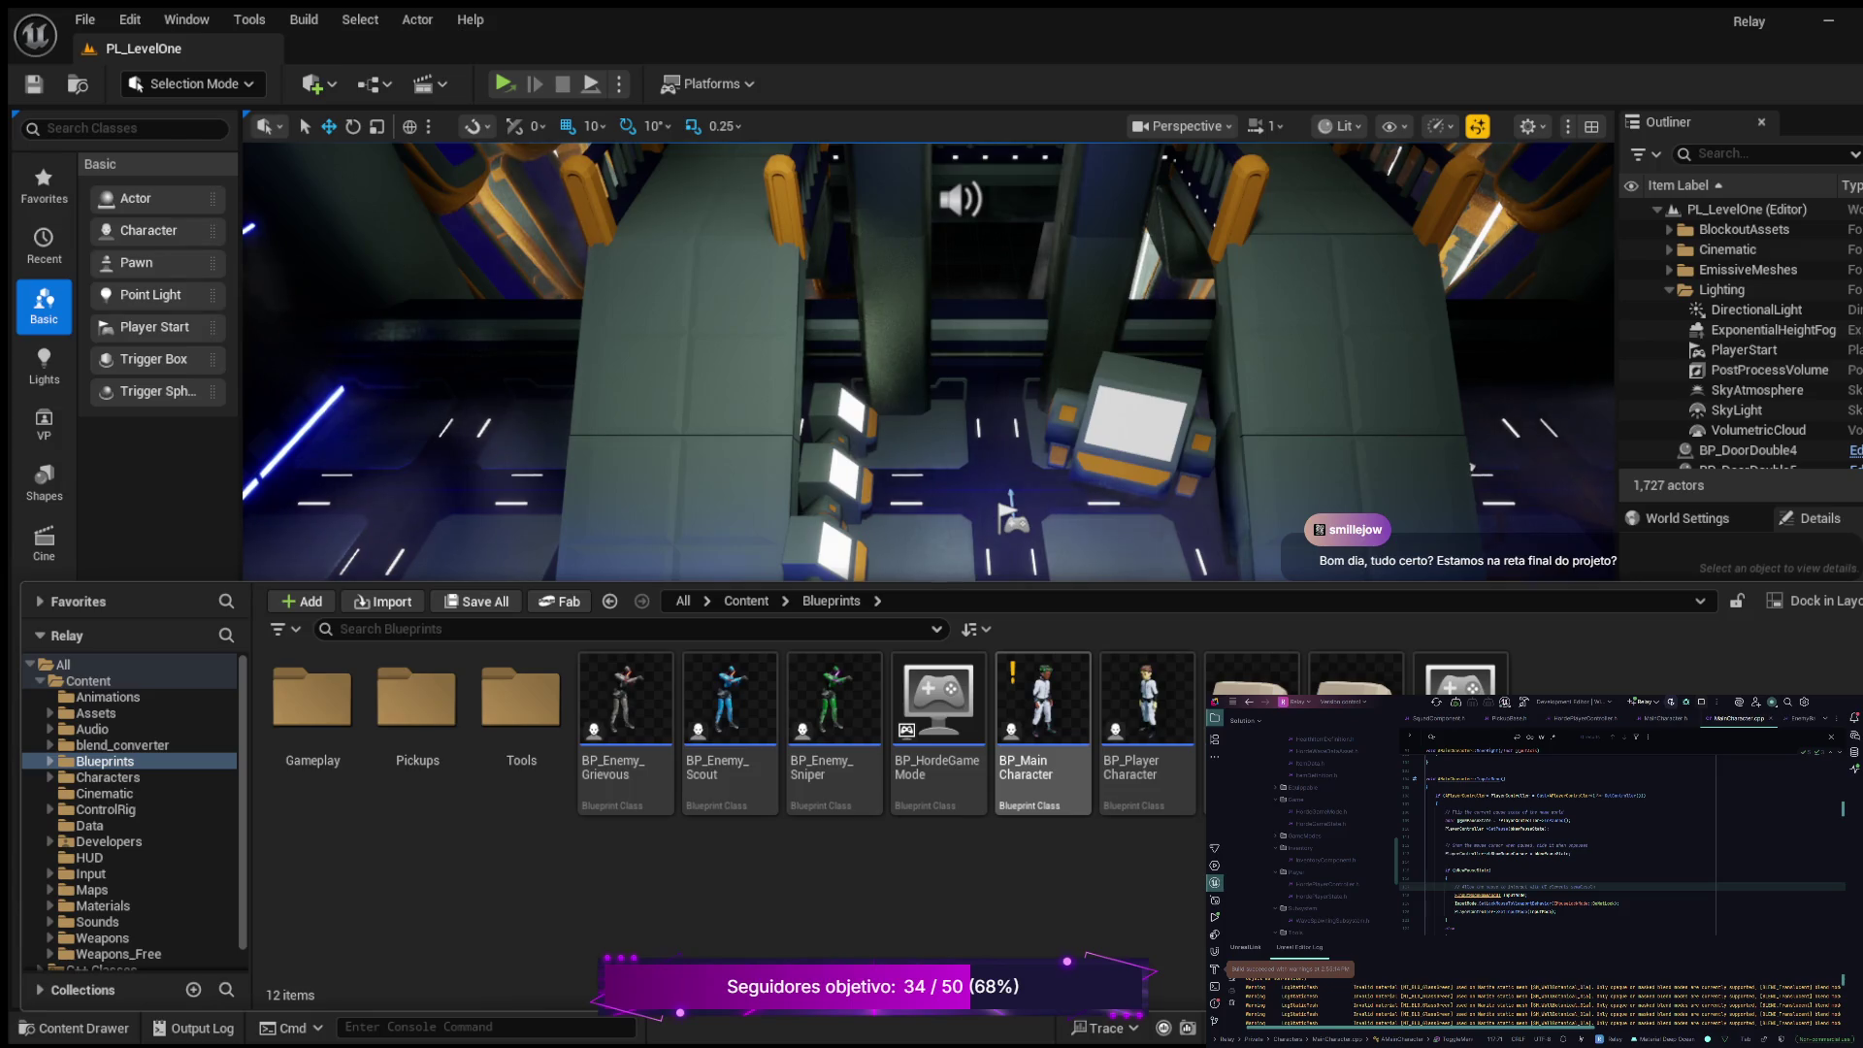
{"action": "left_click", "coordinate": [1043, 718]}
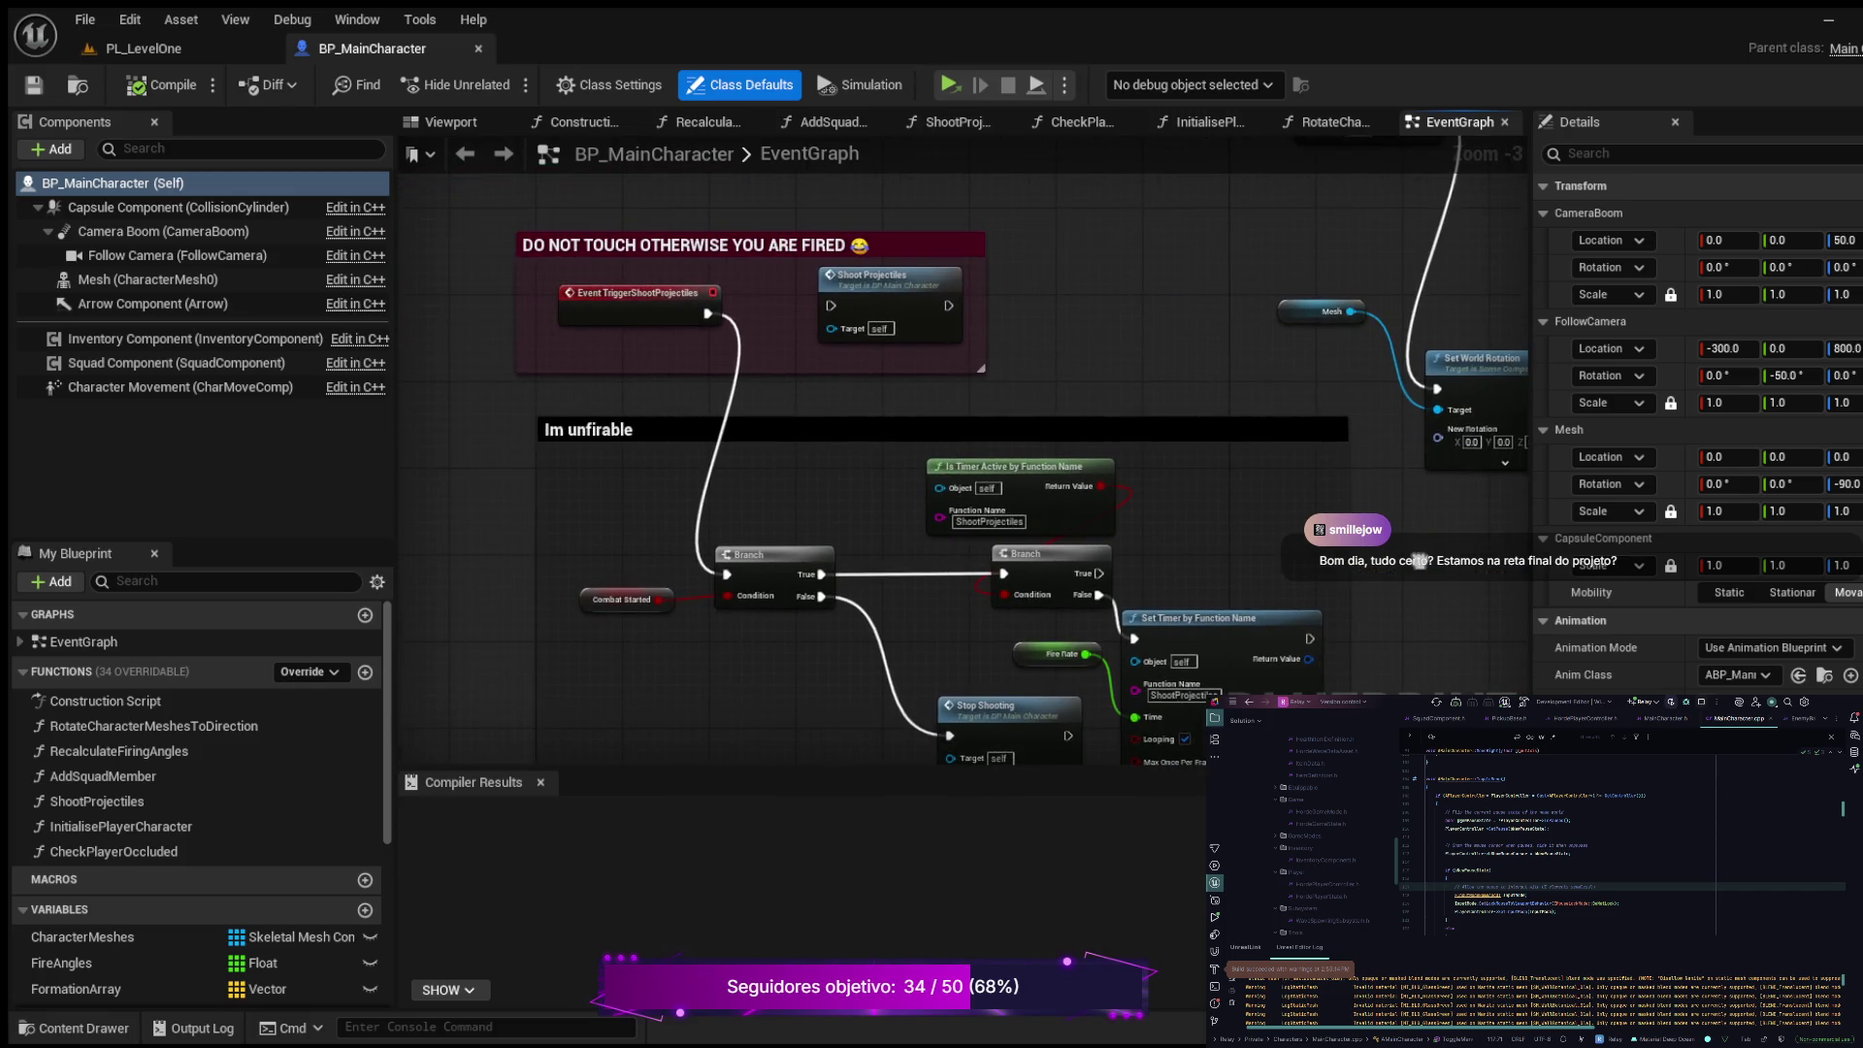
Step: Frame the DO NOT TOUCH and Im unfirable comments in the EventGraph and select Im unfirable
{"action": "mouse_move", "coordinate": [1419, 561]}
{"action": "left_mouse_down"}
{"action": "mouse_move", "coordinate": [1293, 443]}
{"action": "mouse_move", "coordinate": [1365, 572]}
{"action": "mouse_move", "coordinate": [1359, 538]}
{"action": "mouse_move", "coordinate": [1256, 437]}
{"action": "left_mouse_up"}
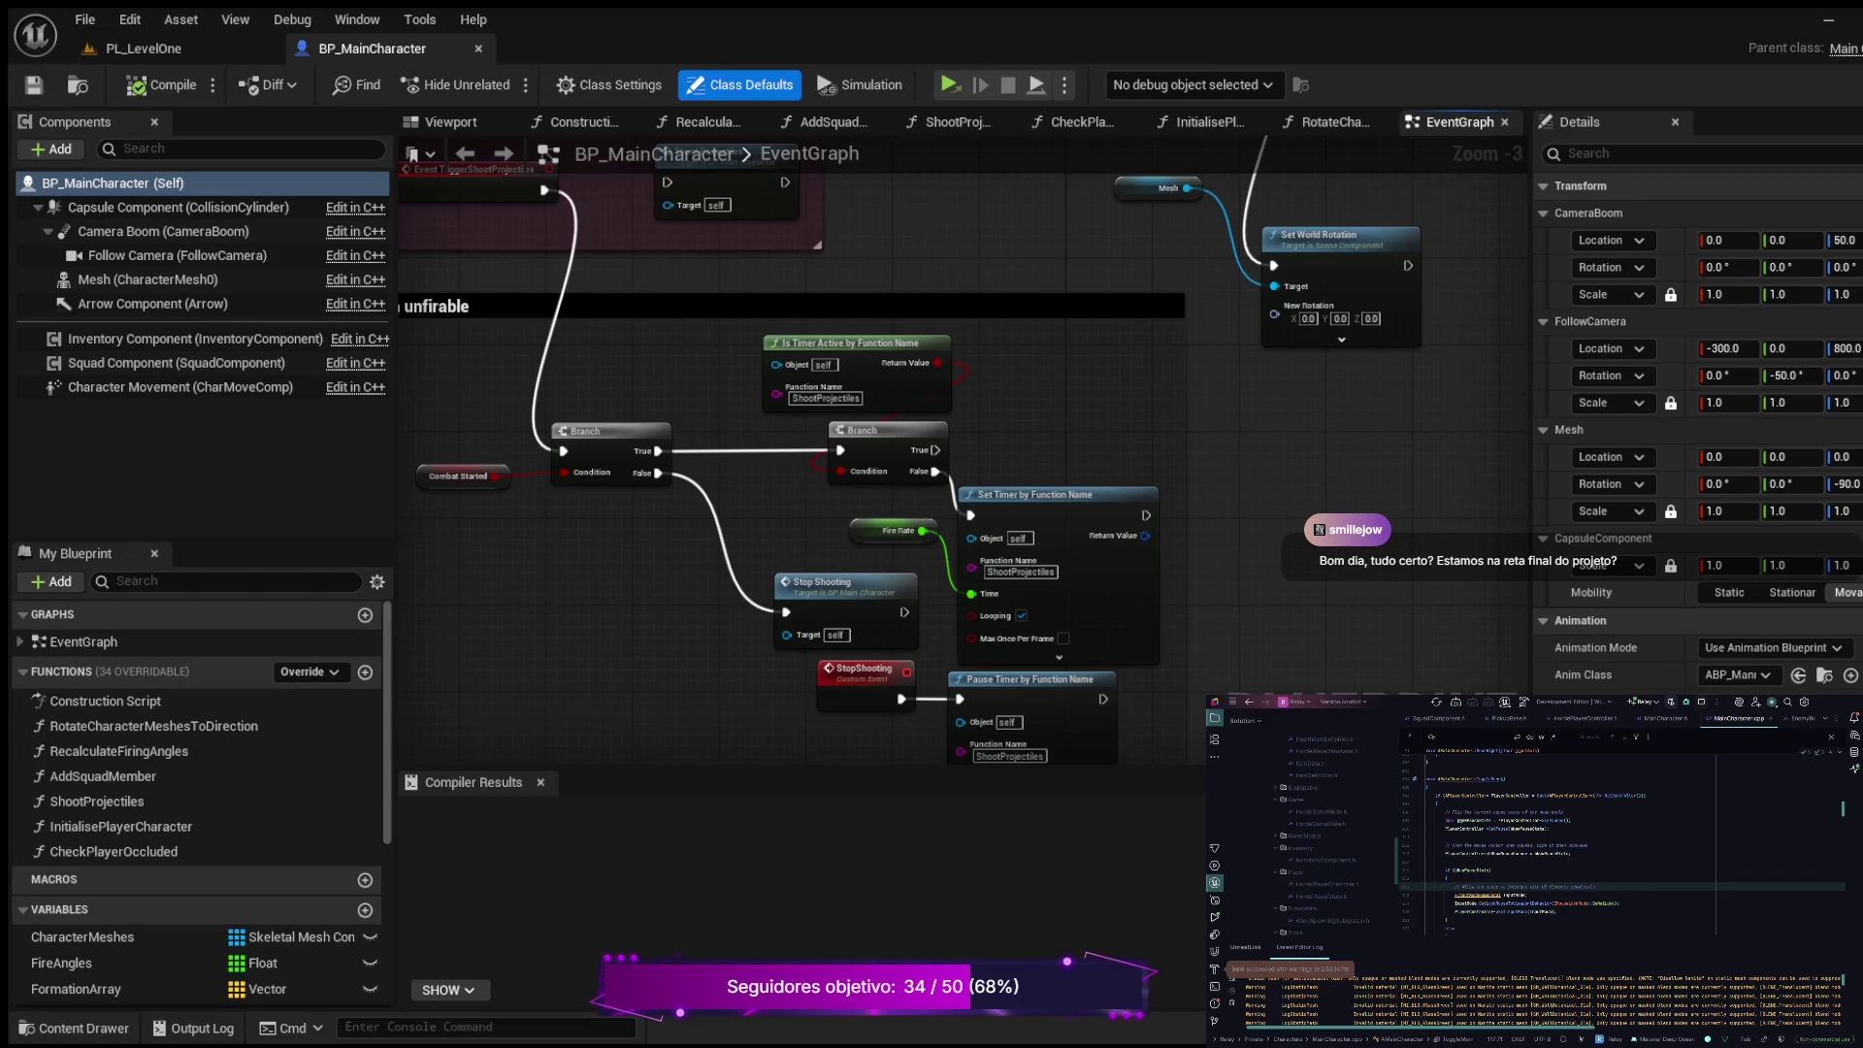
{"action": "mouse_move", "coordinate": [1256, 437]}
{"action": "left_mouse_down"}
{"action": "mouse_move", "coordinate": [1191, 352]}
{"action": "mouse_move", "coordinate": [1477, 630]}
{"action": "left_mouse_up"}
{"action": "mouse_move", "coordinate": [1181, 362]}
{"action": "left_mouse_down"}
{"action": "mouse_move", "coordinate": [1140, 352]}
{"action": "mouse_move", "coordinate": [1272, 521]}
{"action": "mouse_move", "coordinate": [1147, 590]}
{"action": "mouse_move", "coordinate": [1116, 447]}
{"action": "left_mouse_up"}
{"action": "scroll", "coordinate": [1147, 590], "scroll_direction": "down", "scroll_amount": 1}
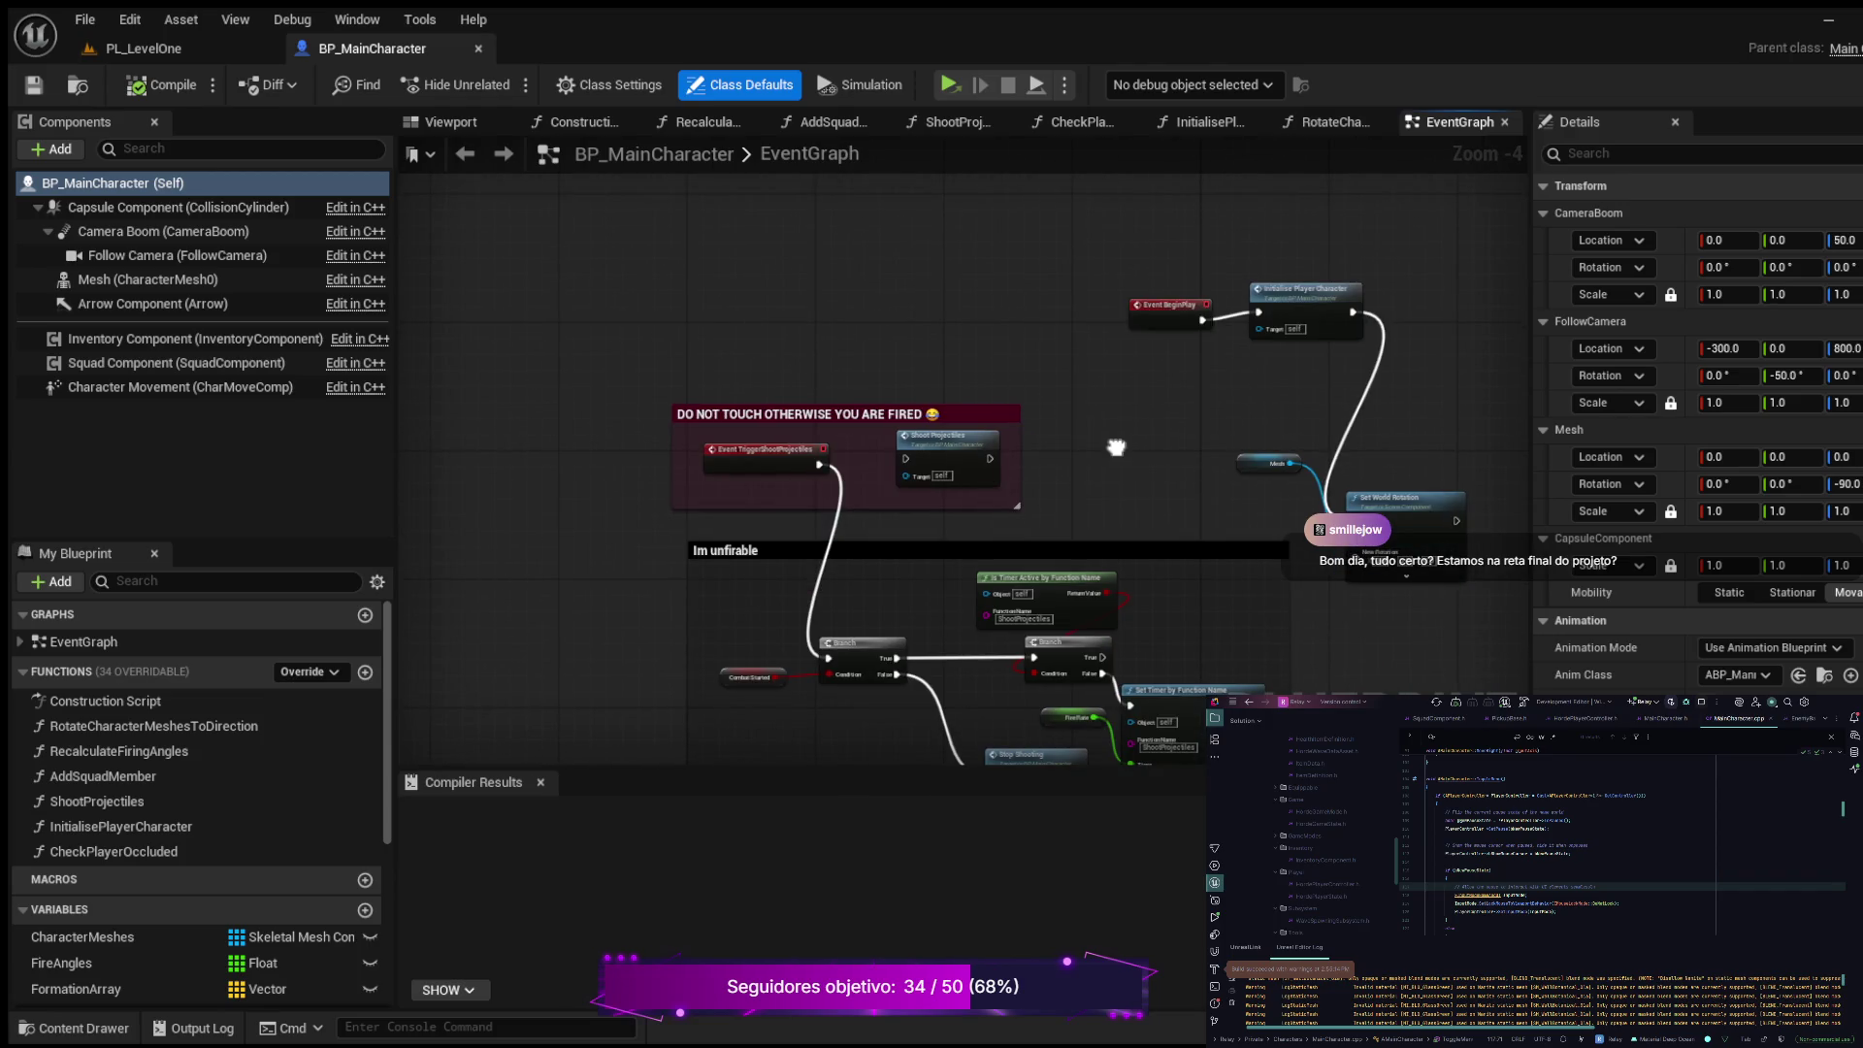
{"action": "scroll", "coordinate": [1116, 447], "scroll_direction": "up", "scroll_amount": 2}
{"action": "mouse_move", "coordinate": [1085, 482]}
{"action": "left_mouse_down"}
{"action": "mouse_move", "coordinate": [1166, 386]}
{"action": "mouse_move", "coordinate": [1153, 274]}
{"action": "mouse_move", "coordinate": [1122, 350]}
{"action": "mouse_move", "coordinate": [1012, 447]}
{"action": "mouse_move", "coordinate": [1016, 373]}
{"action": "mouse_move", "coordinate": [1060, 327]}
{"action": "left_mouse_up"}
{"action": "mouse_move", "coordinate": [1095, 292]}
{"action": "left_mouse_down"}
{"action": "mouse_move", "coordinate": [1043, 340]}
{"action": "mouse_move", "coordinate": [1133, 360]}
{"action": "left_mouse_up"}
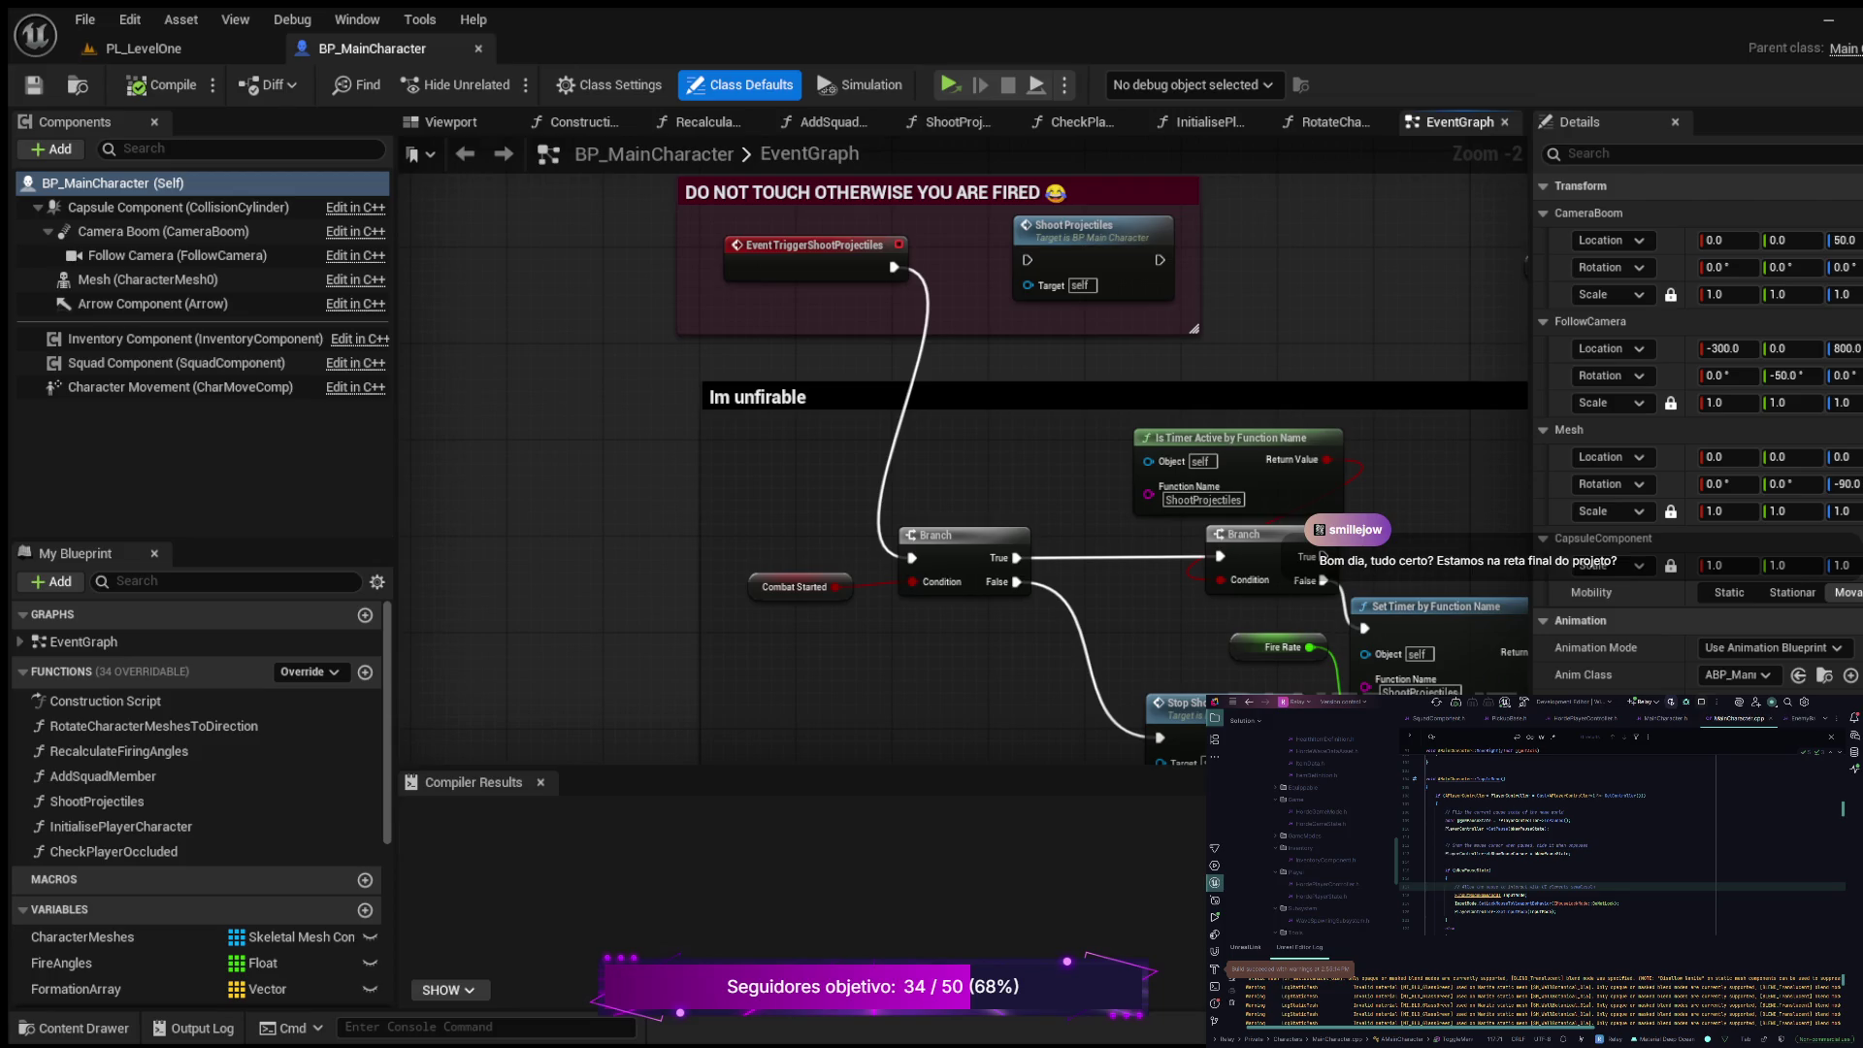
{"action": "left_click", "coordinate": [970, 397]}
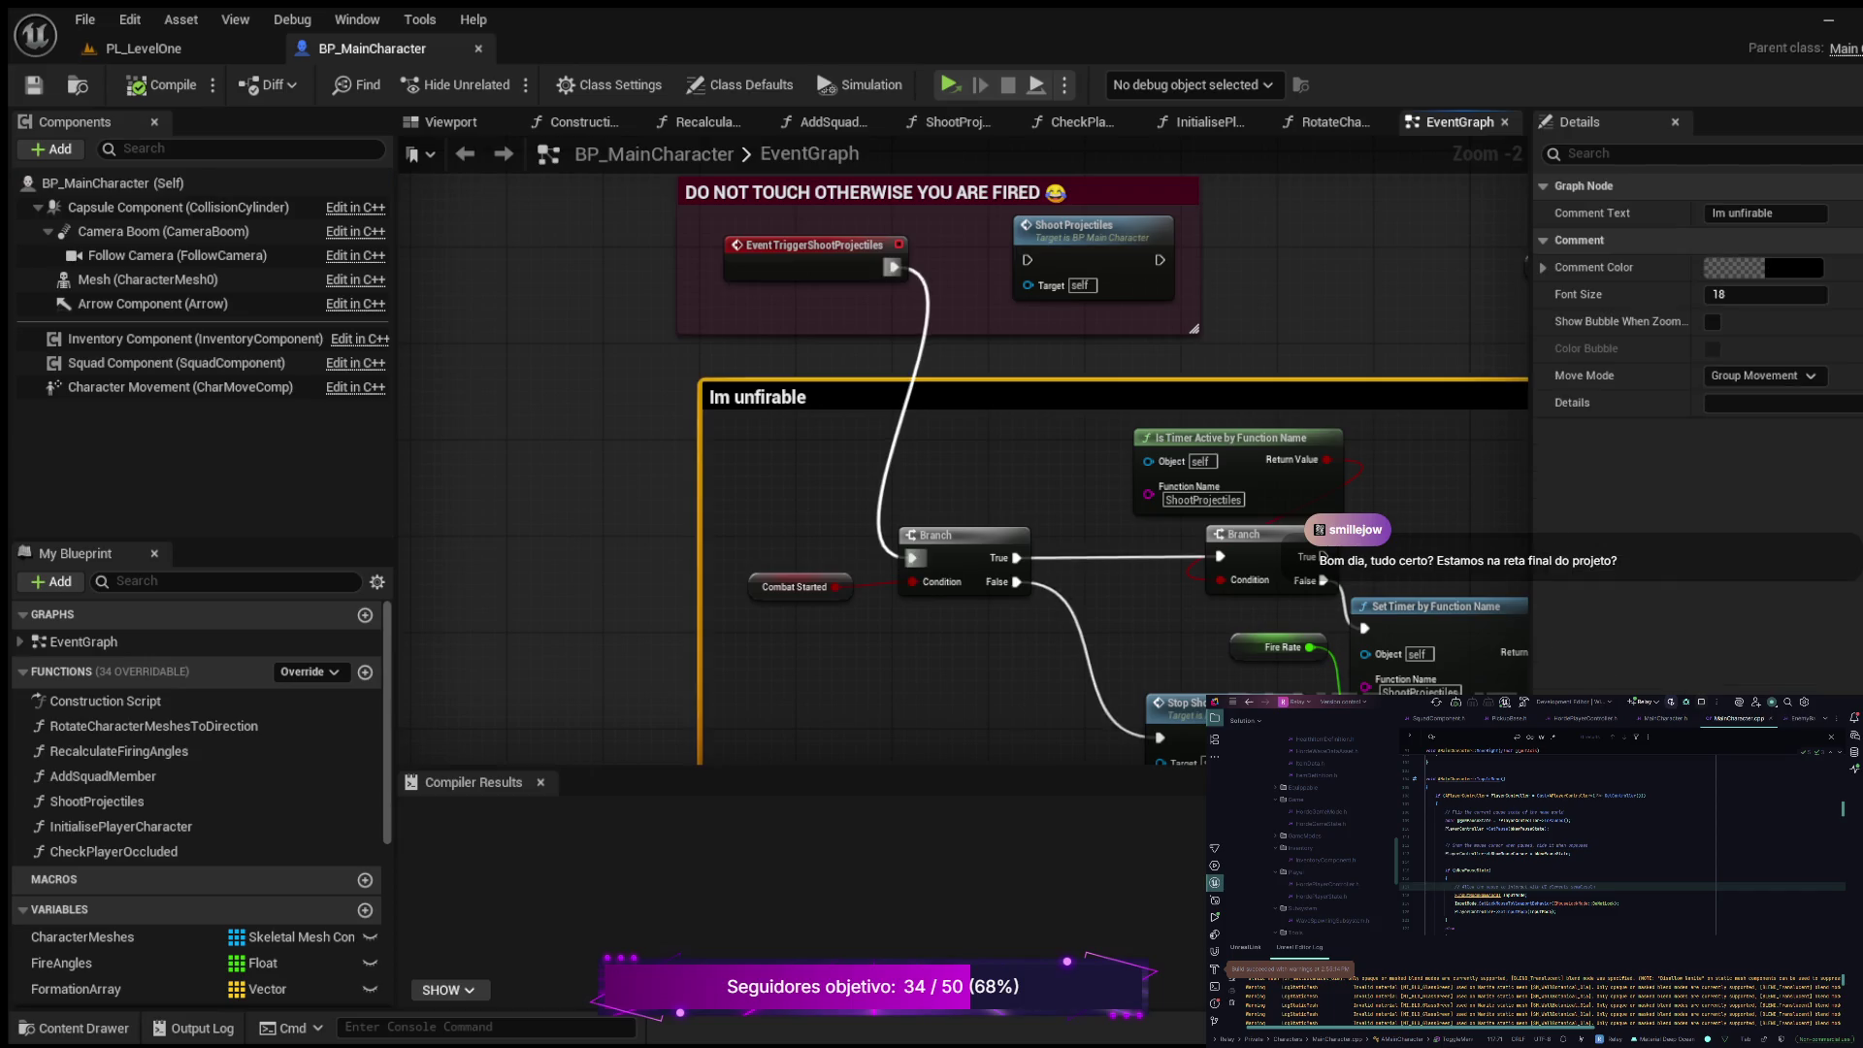
Step: Wire Event TriggerShootProjectiles straight into Shoot Projectiles' exec input
{"action": "left_click_drag", "start_coordinate": [893, 267], "coordinate": [1029, 260]}
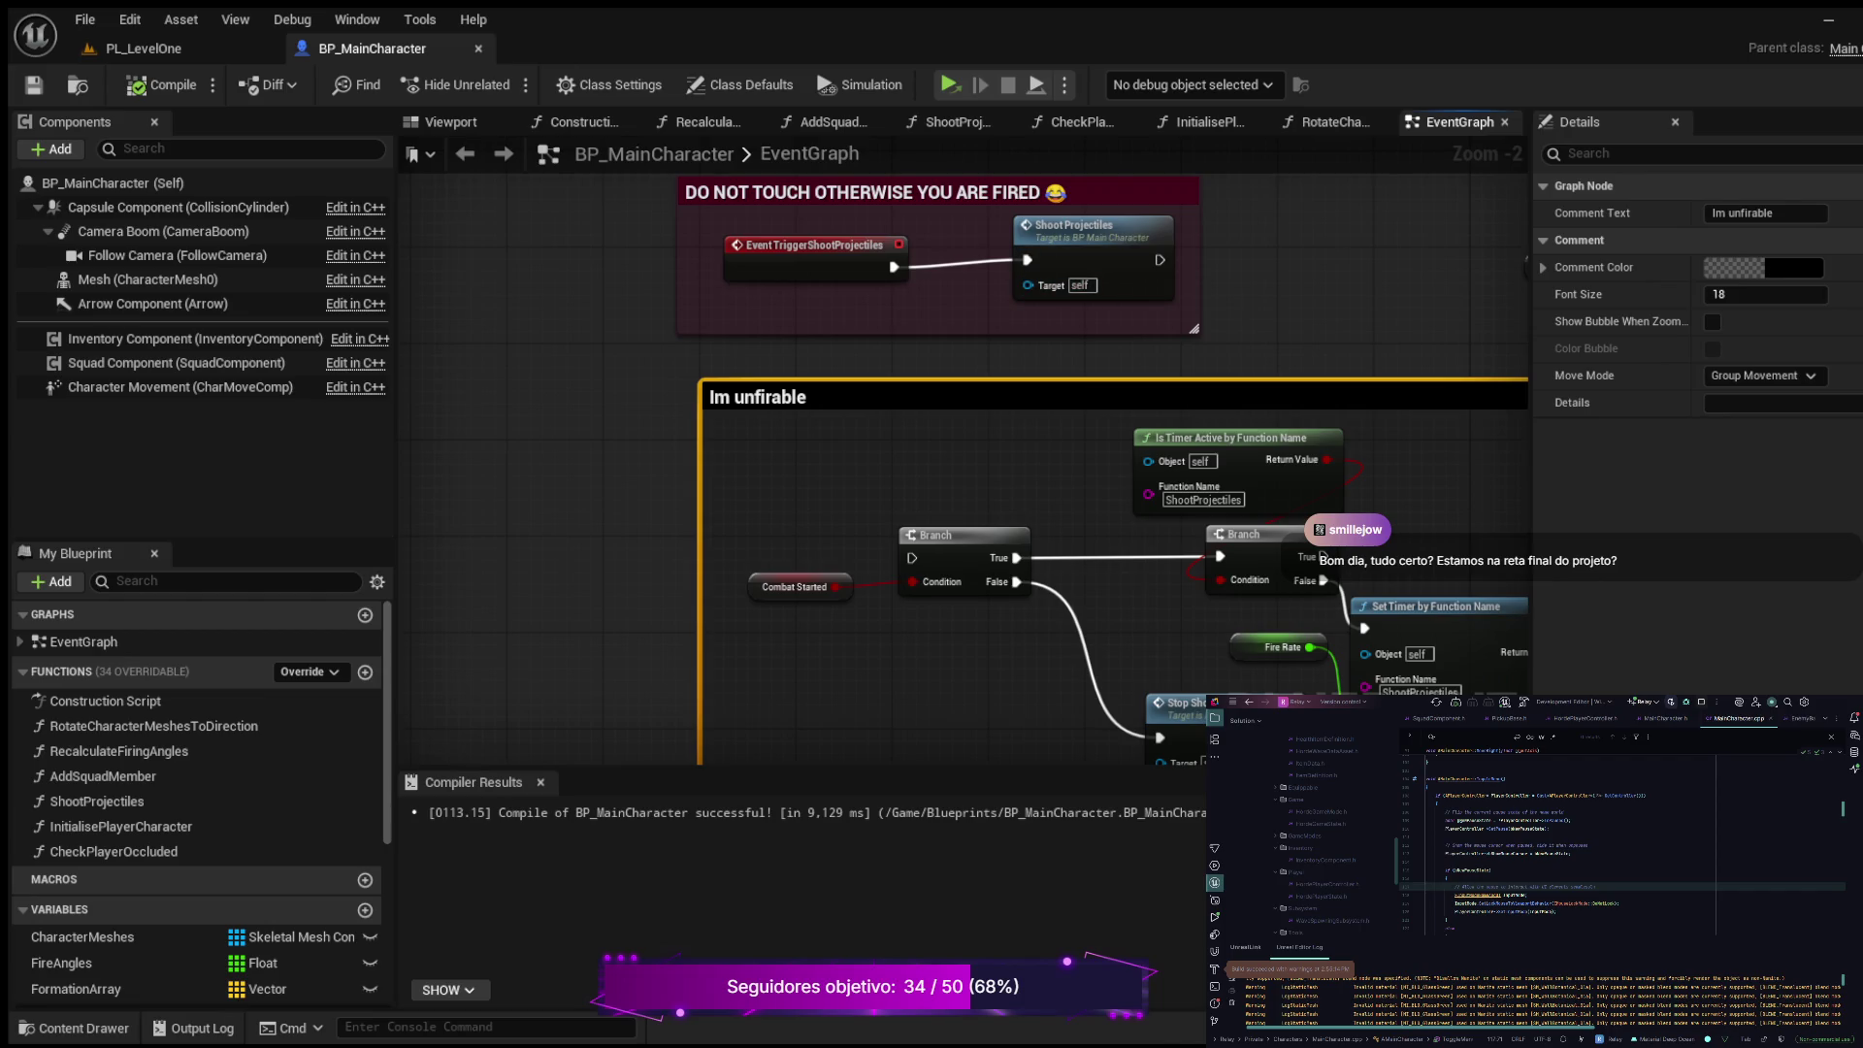
Step: Reconnect TriggerShootProjectiles to the first Branch, compile, and start Simulation with Alt+S
{"action": "left_click_drag", "start_coordinate": [893, 266], "coordinate": [911, 558]}
{"action": "left_click", "coordinate": [161, 84]}
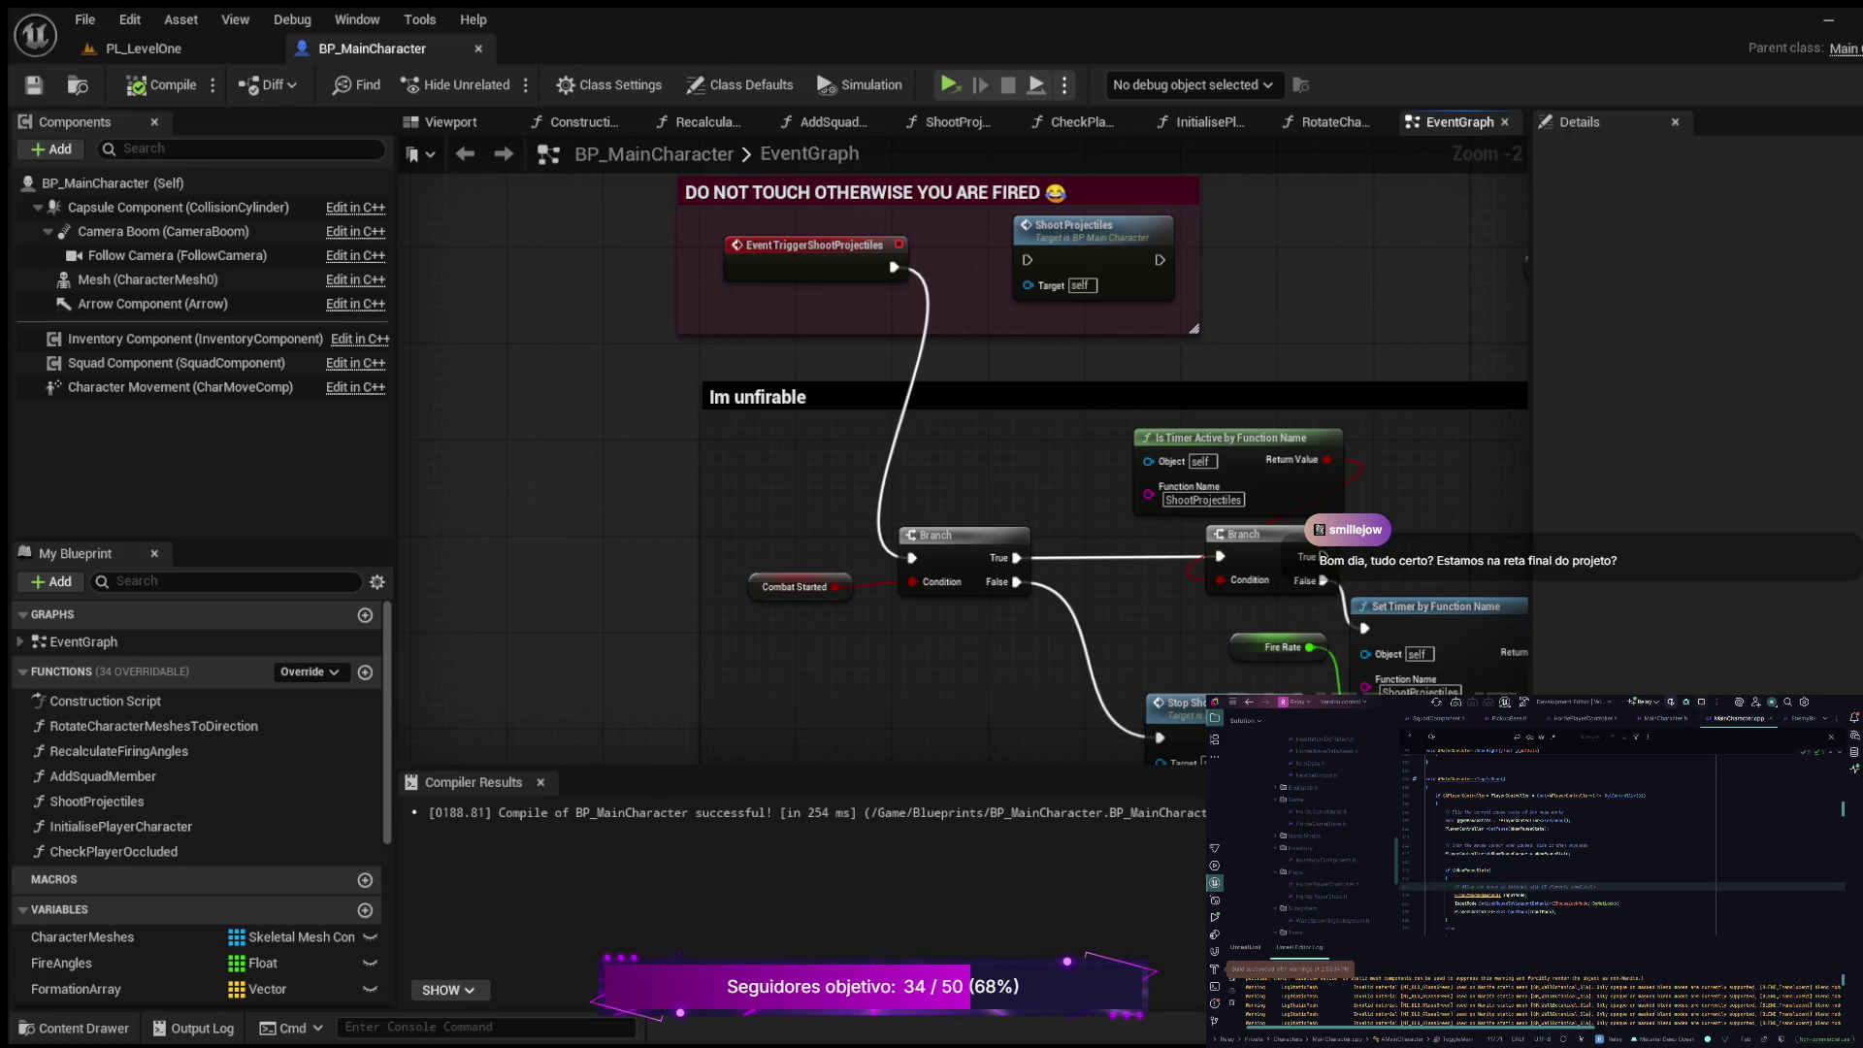
{"action": "key", "text": "alt+s"}
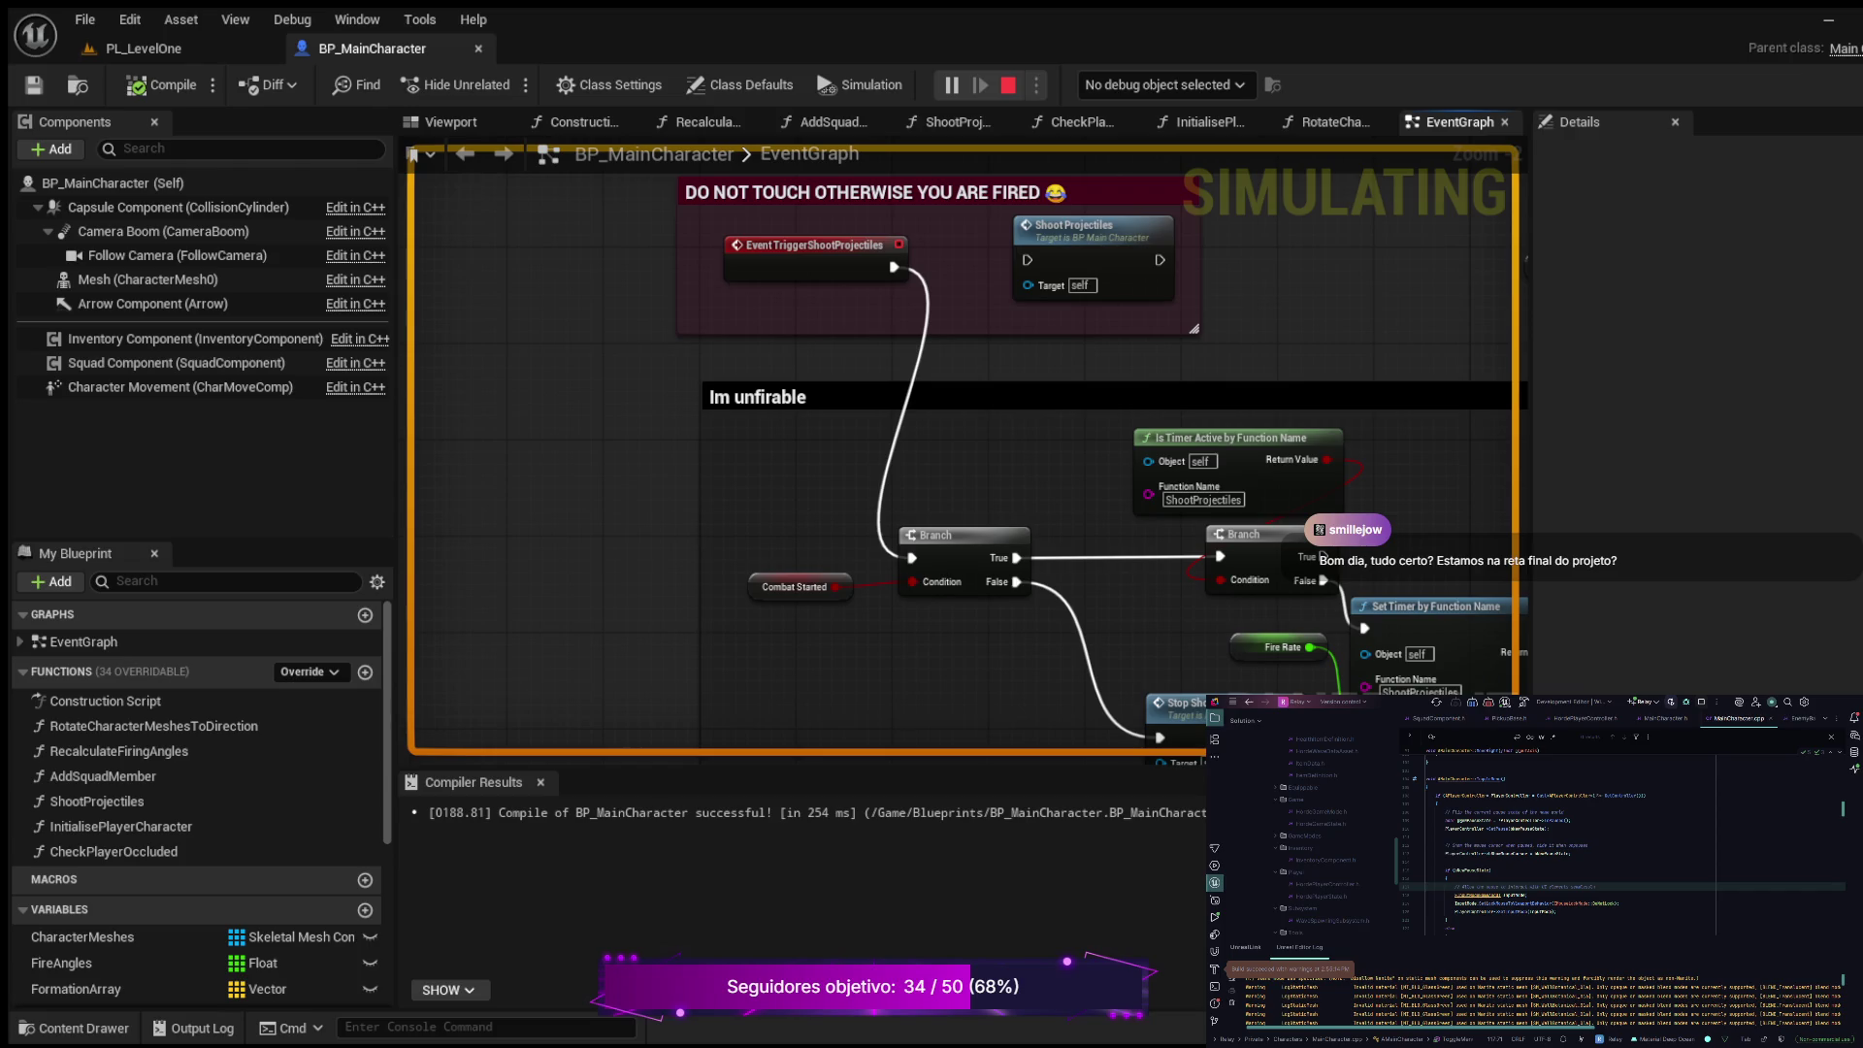
Step: Stop the simulation with Esc and zoom out to see more of the EventGraph
{"action": "key", "text": "Escape"}
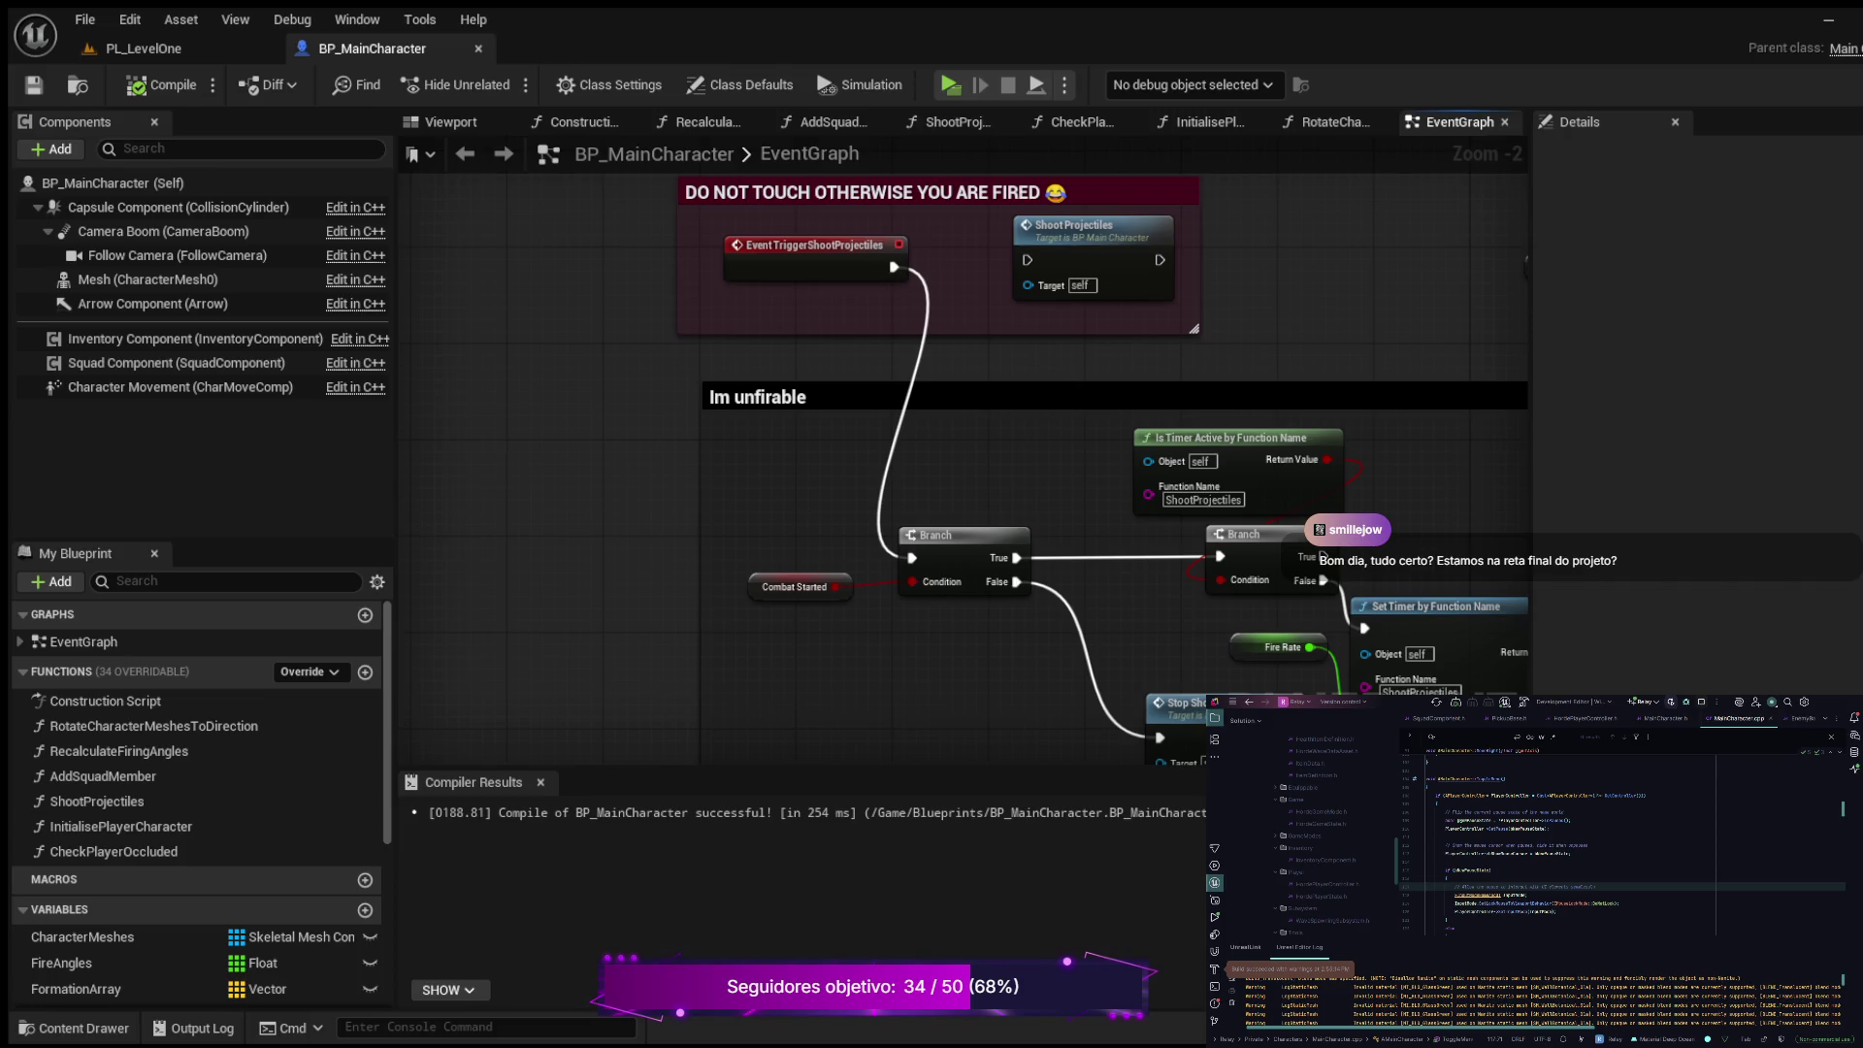
{"action": "scroll", "coordinate": [970, 485], "scroll_direction": "down", "scroll_amount": 1}
{"action": "mouse_move", "coordinate": [970, 486]}
{"action": "left_mouse_down"}
{"action": "mouse_move", "coordinate": [689, 374]}
{"action": "mouse_move", "coordinate": [514, 248]}
{"action": "mouse_move", "coordinate": [1114, 330]}
{"action": "left_mouse_up"}
{"action": "scroll", "coordinate": [514, 248], "scroll_direction": "down", "scroll_amount": 1}
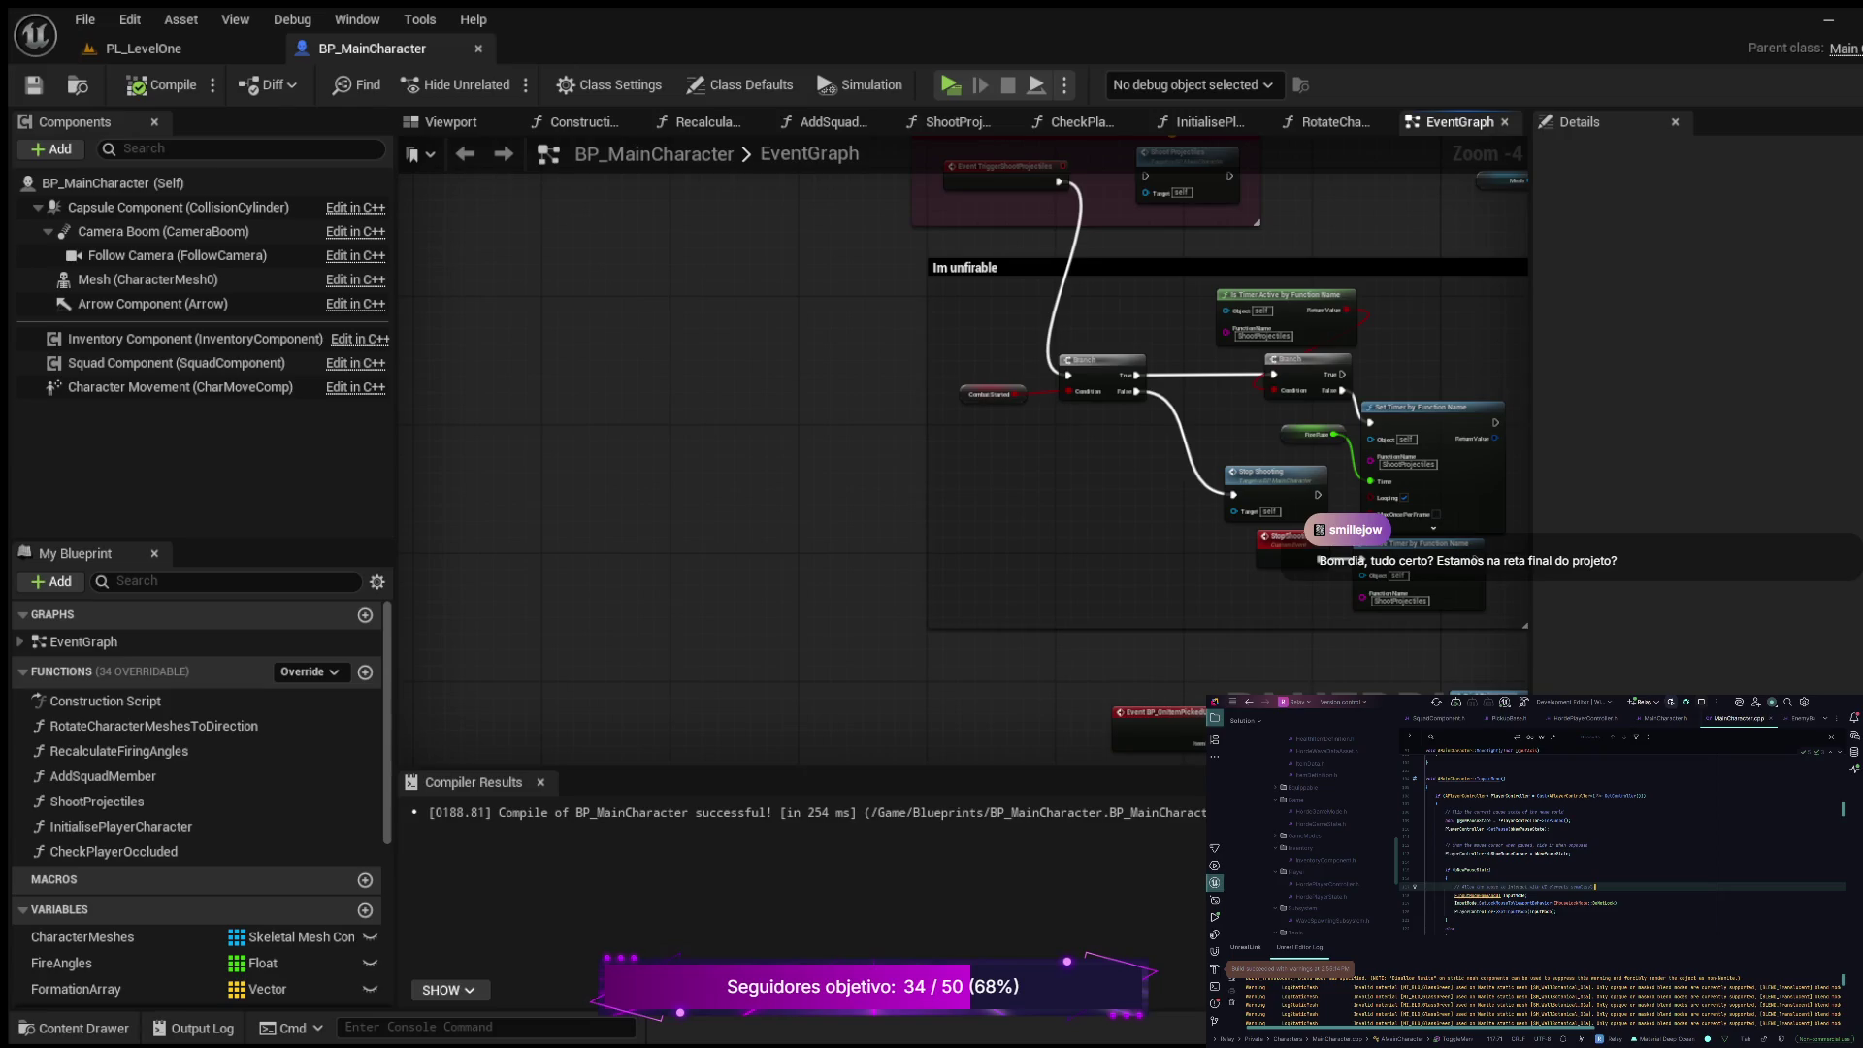
{"action": "left_click", "coordinate": [1557, 911]}
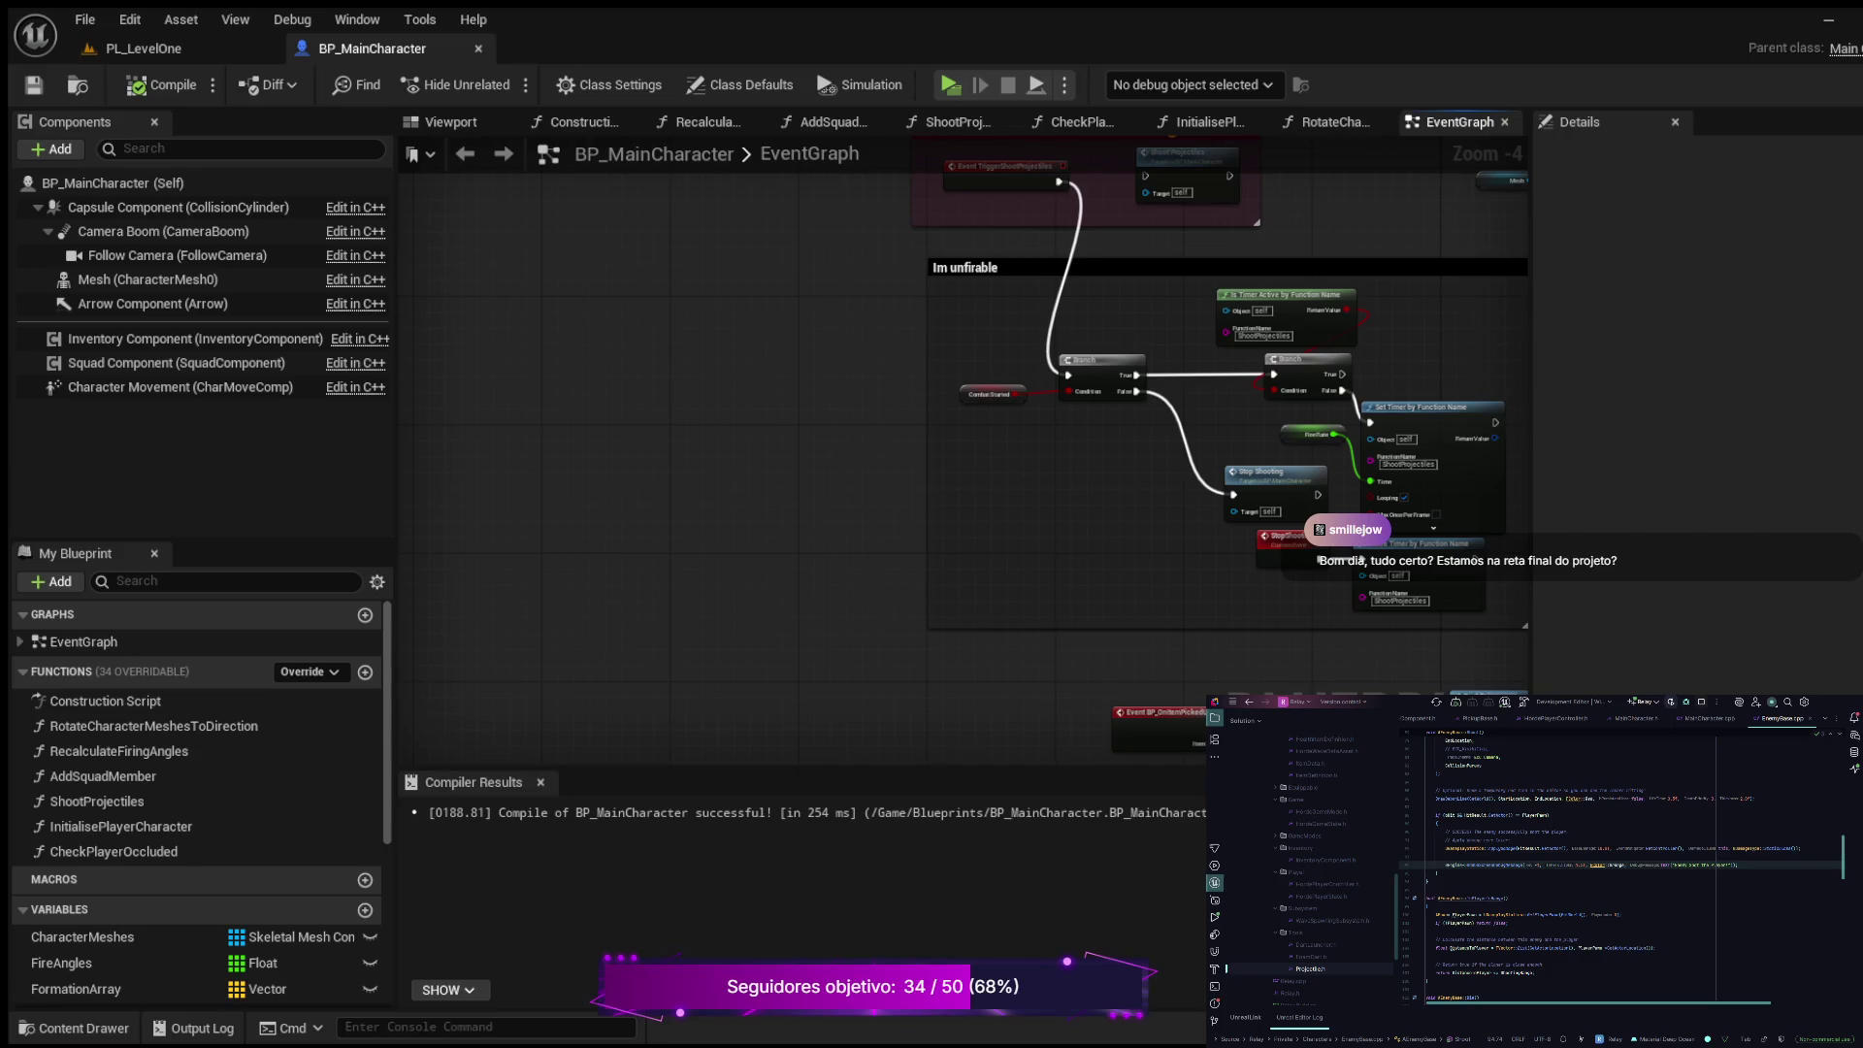
{"action": "scroll", "coordinate": [1621, 868], "scroll_direction": "down", "scroll_amount": 5}
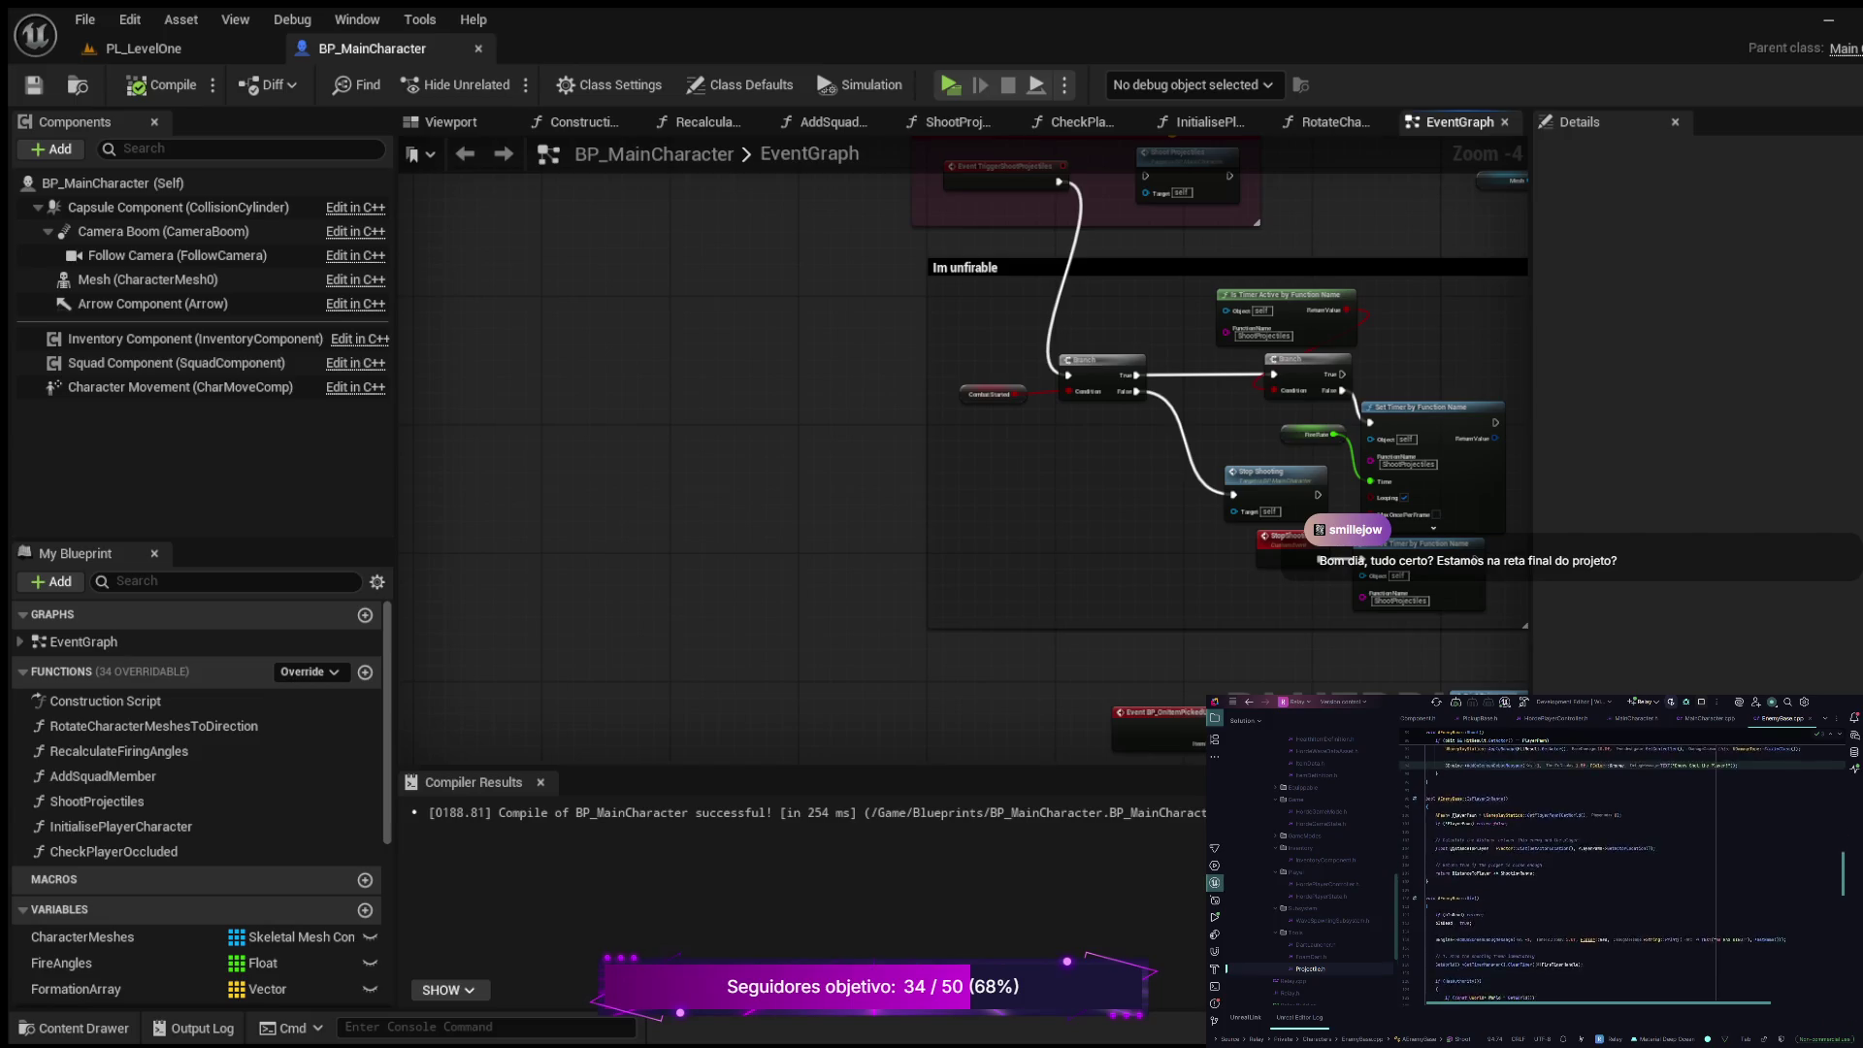
Step: Review the EnemyBase.cpp code up to the Shoot function
{"action": "scroll", "coordinate": [1621, 869], "scroll_direction": "down", "scroll_amount": 8}
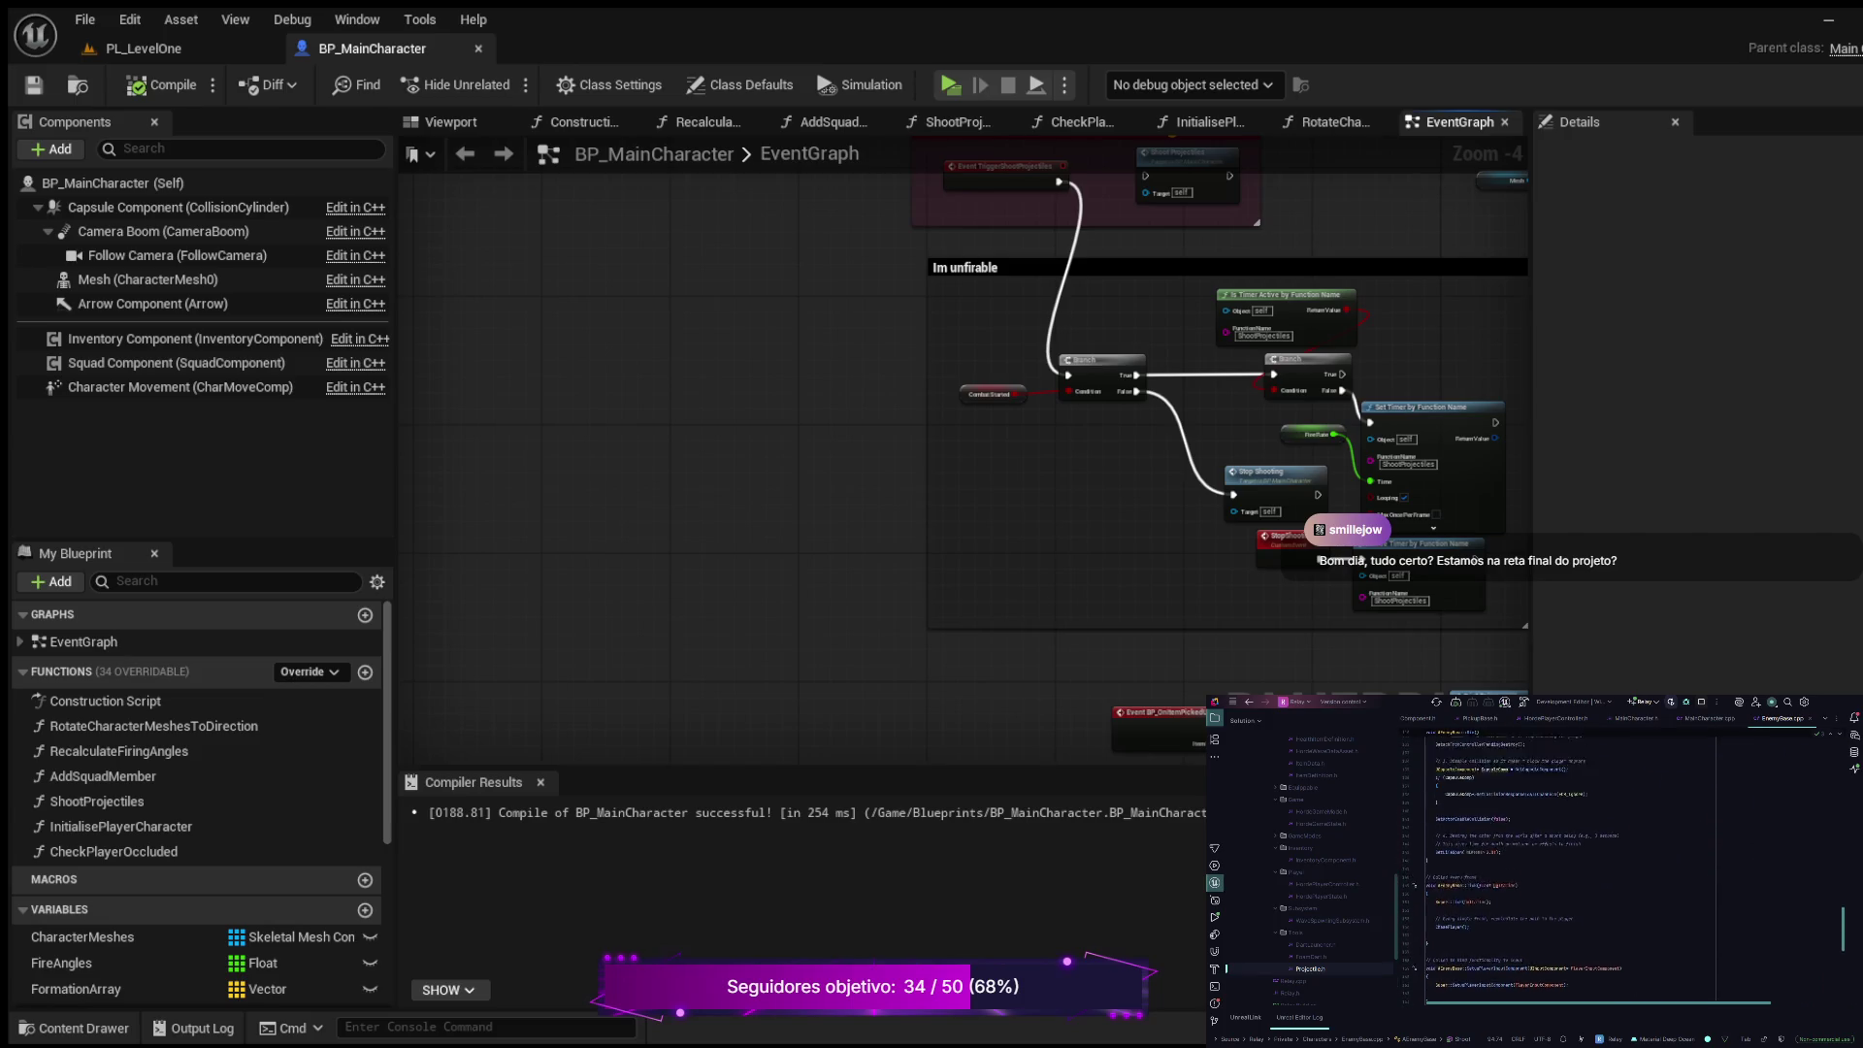
{"action": "scroll", "coordinate": [1621, 868], "scroll_direction": "down", "scroll_amount": 8}
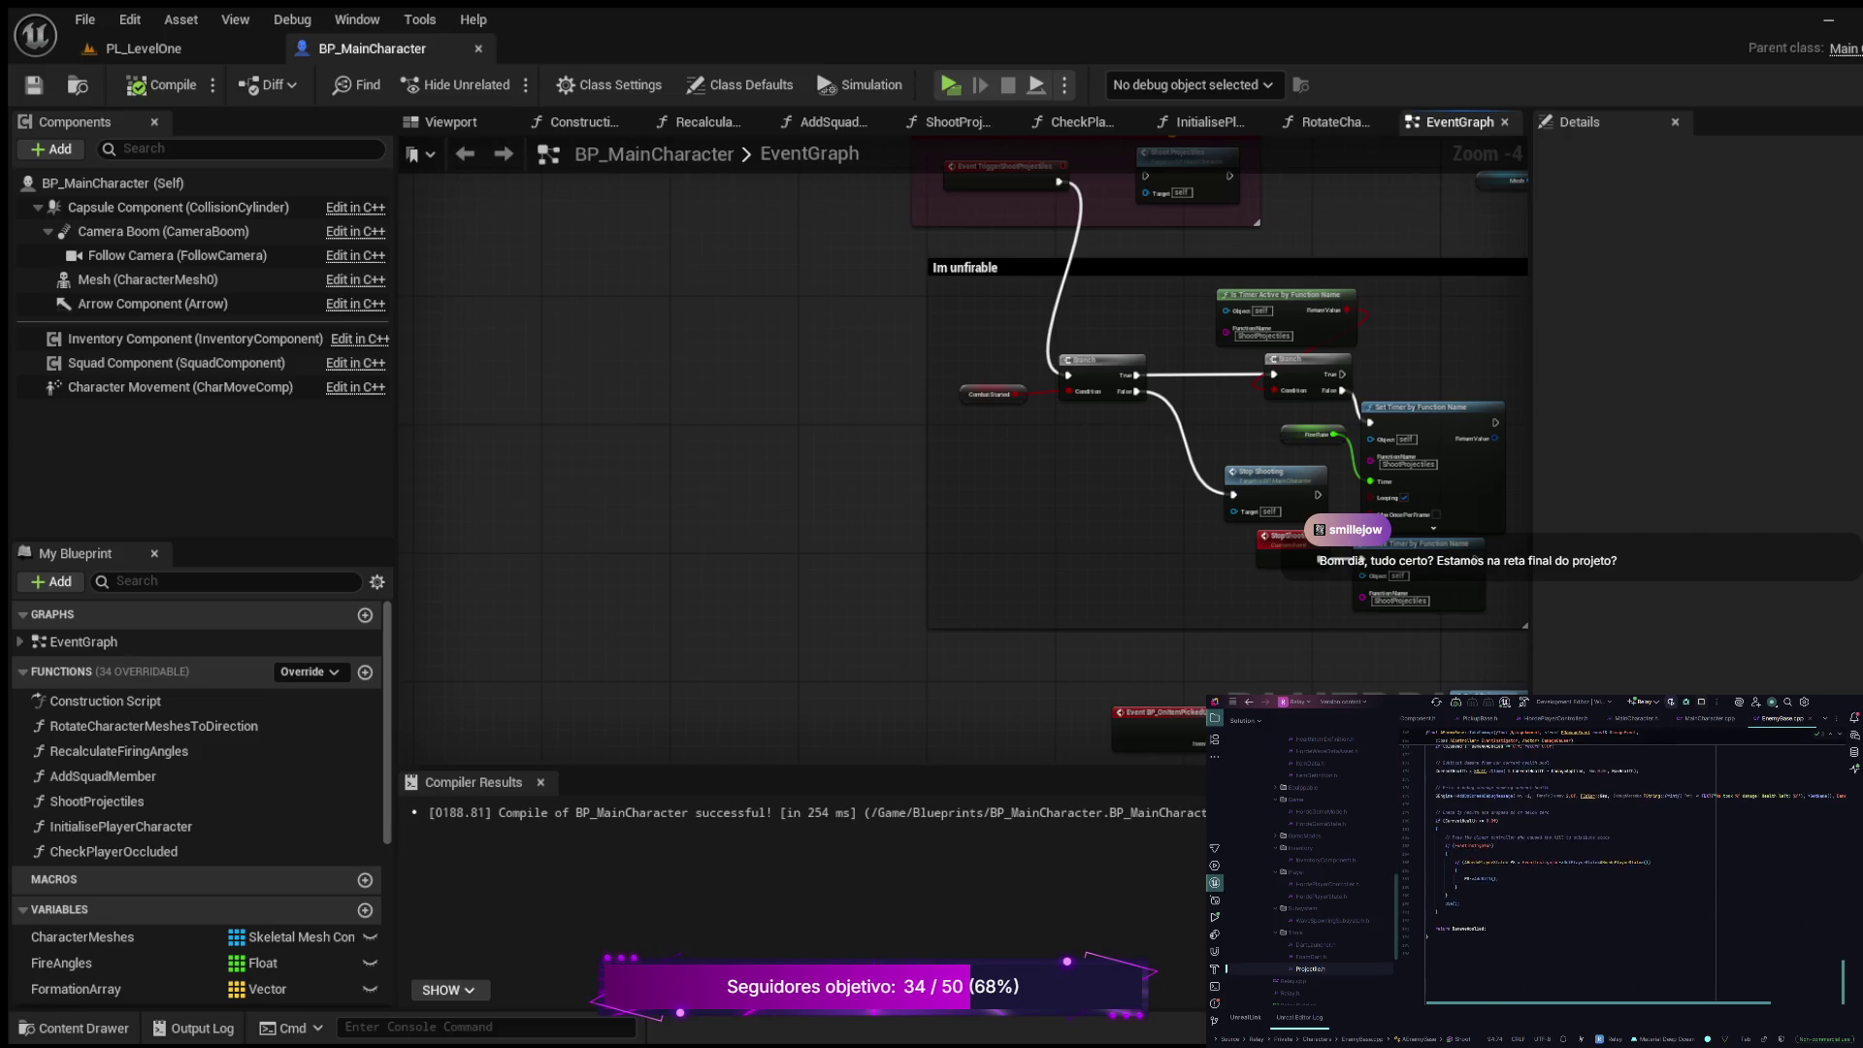
{"action": "scroll", "coordinate": [1607, 865], "scroll_direction": "up", "scroll_amount": 5}
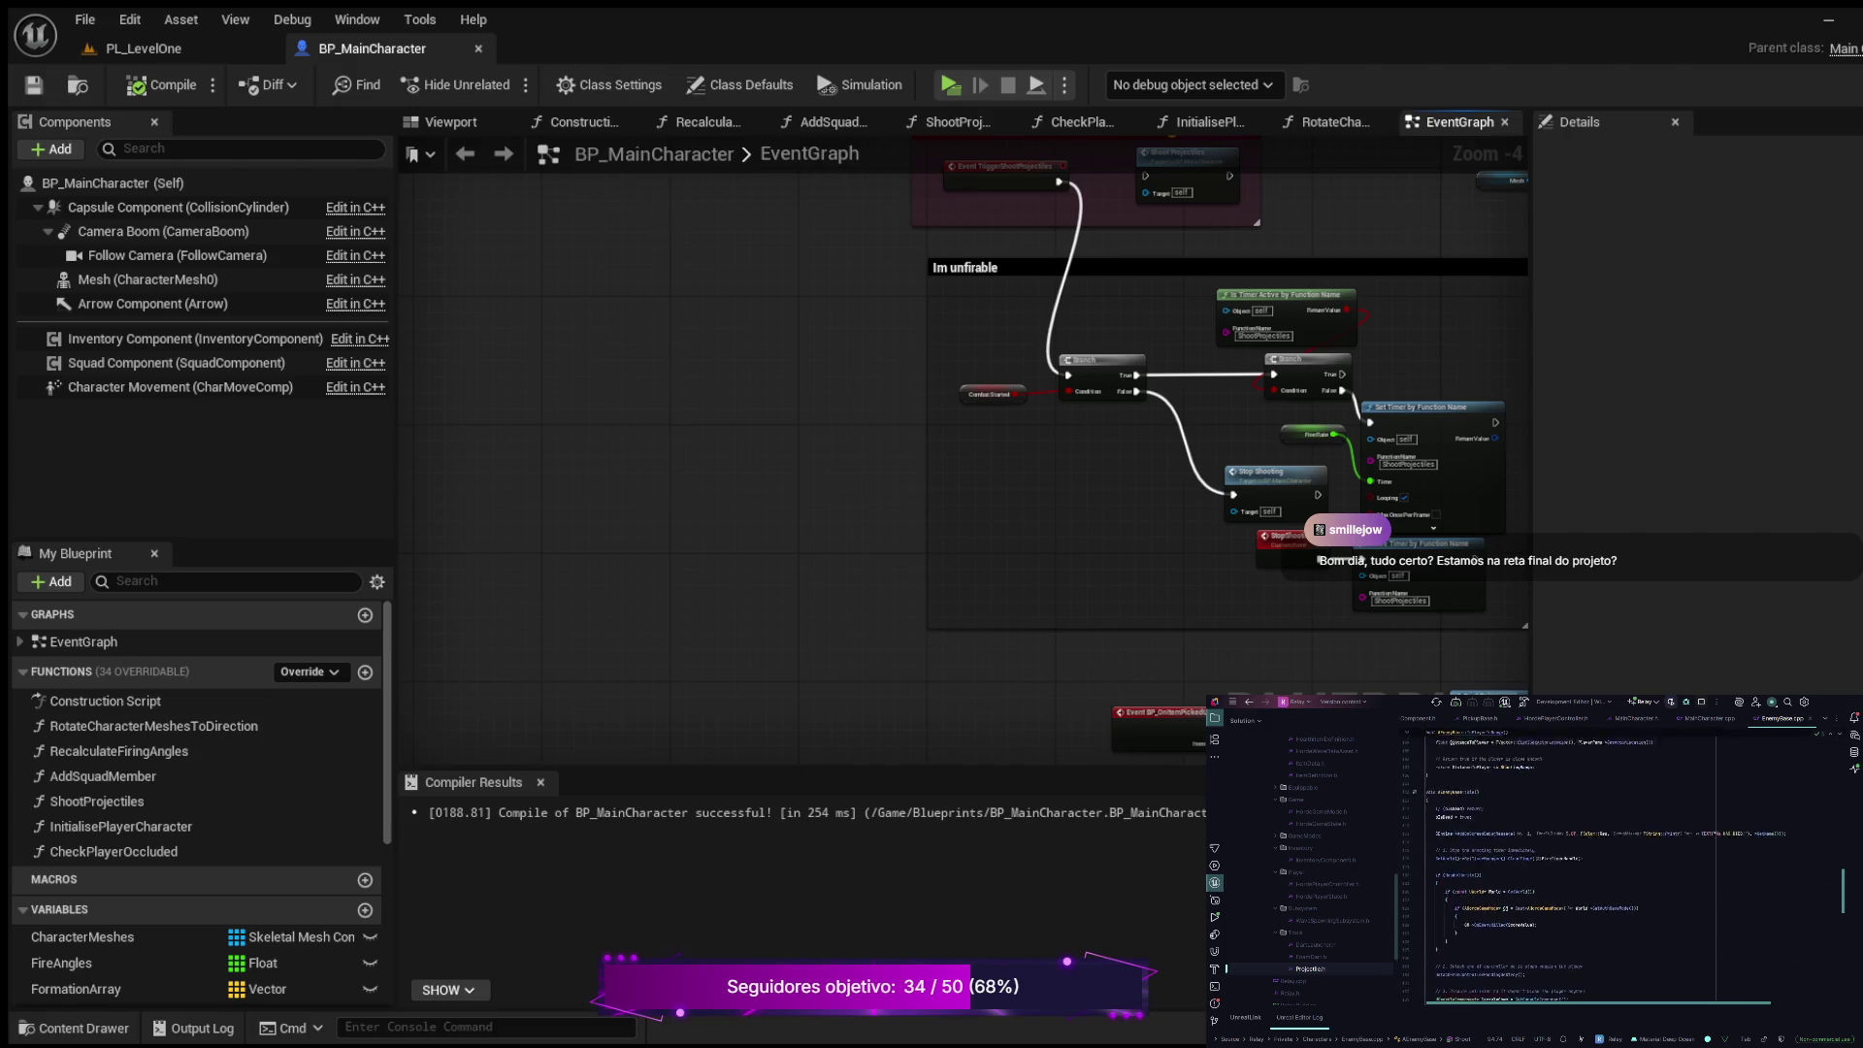
{"action": "scroll", "coordinate": [1621, 868], "scroll_direction": "up", "scroll_amount": 5}
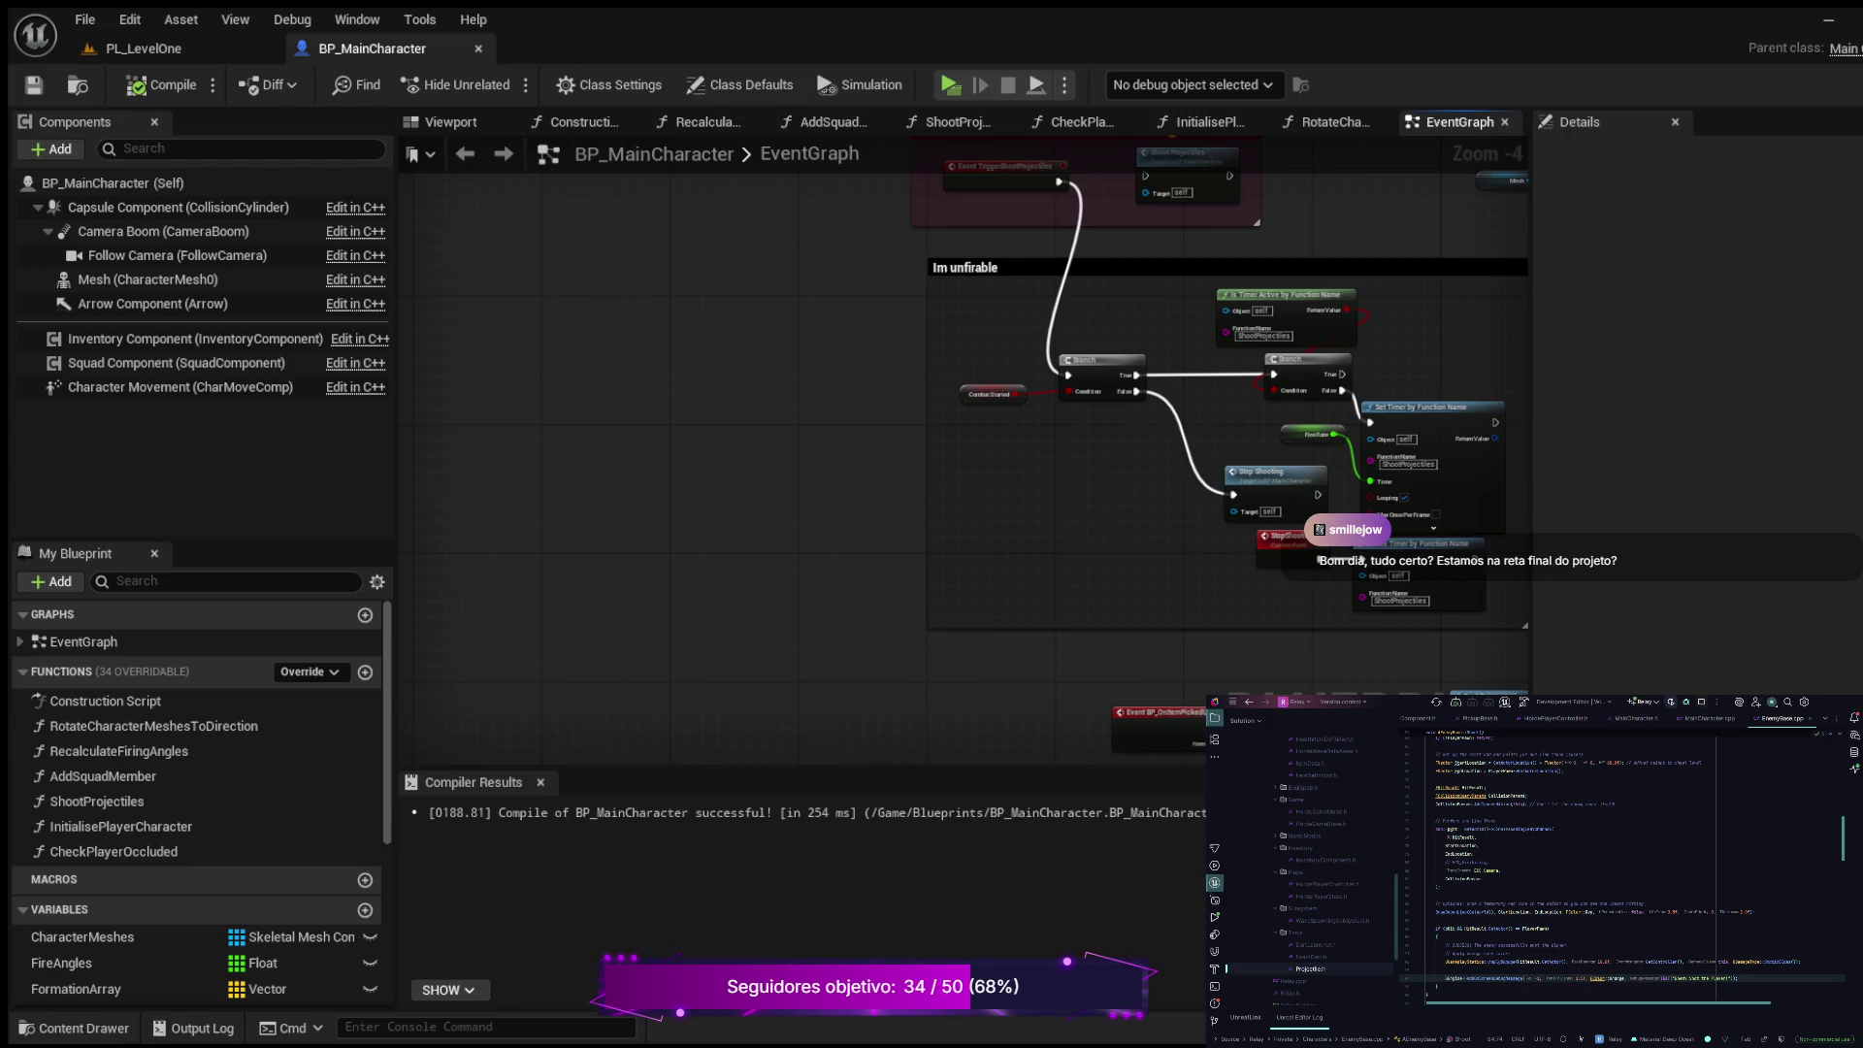
{"action": "scroll", "coordinate": [1622, 868], "scroll_direction": "down", "scroll_amount": 2}
{"action": "scroll", "coordinate": [1622, 868], "scroll_direction": "up", "scroll_amount": 5}
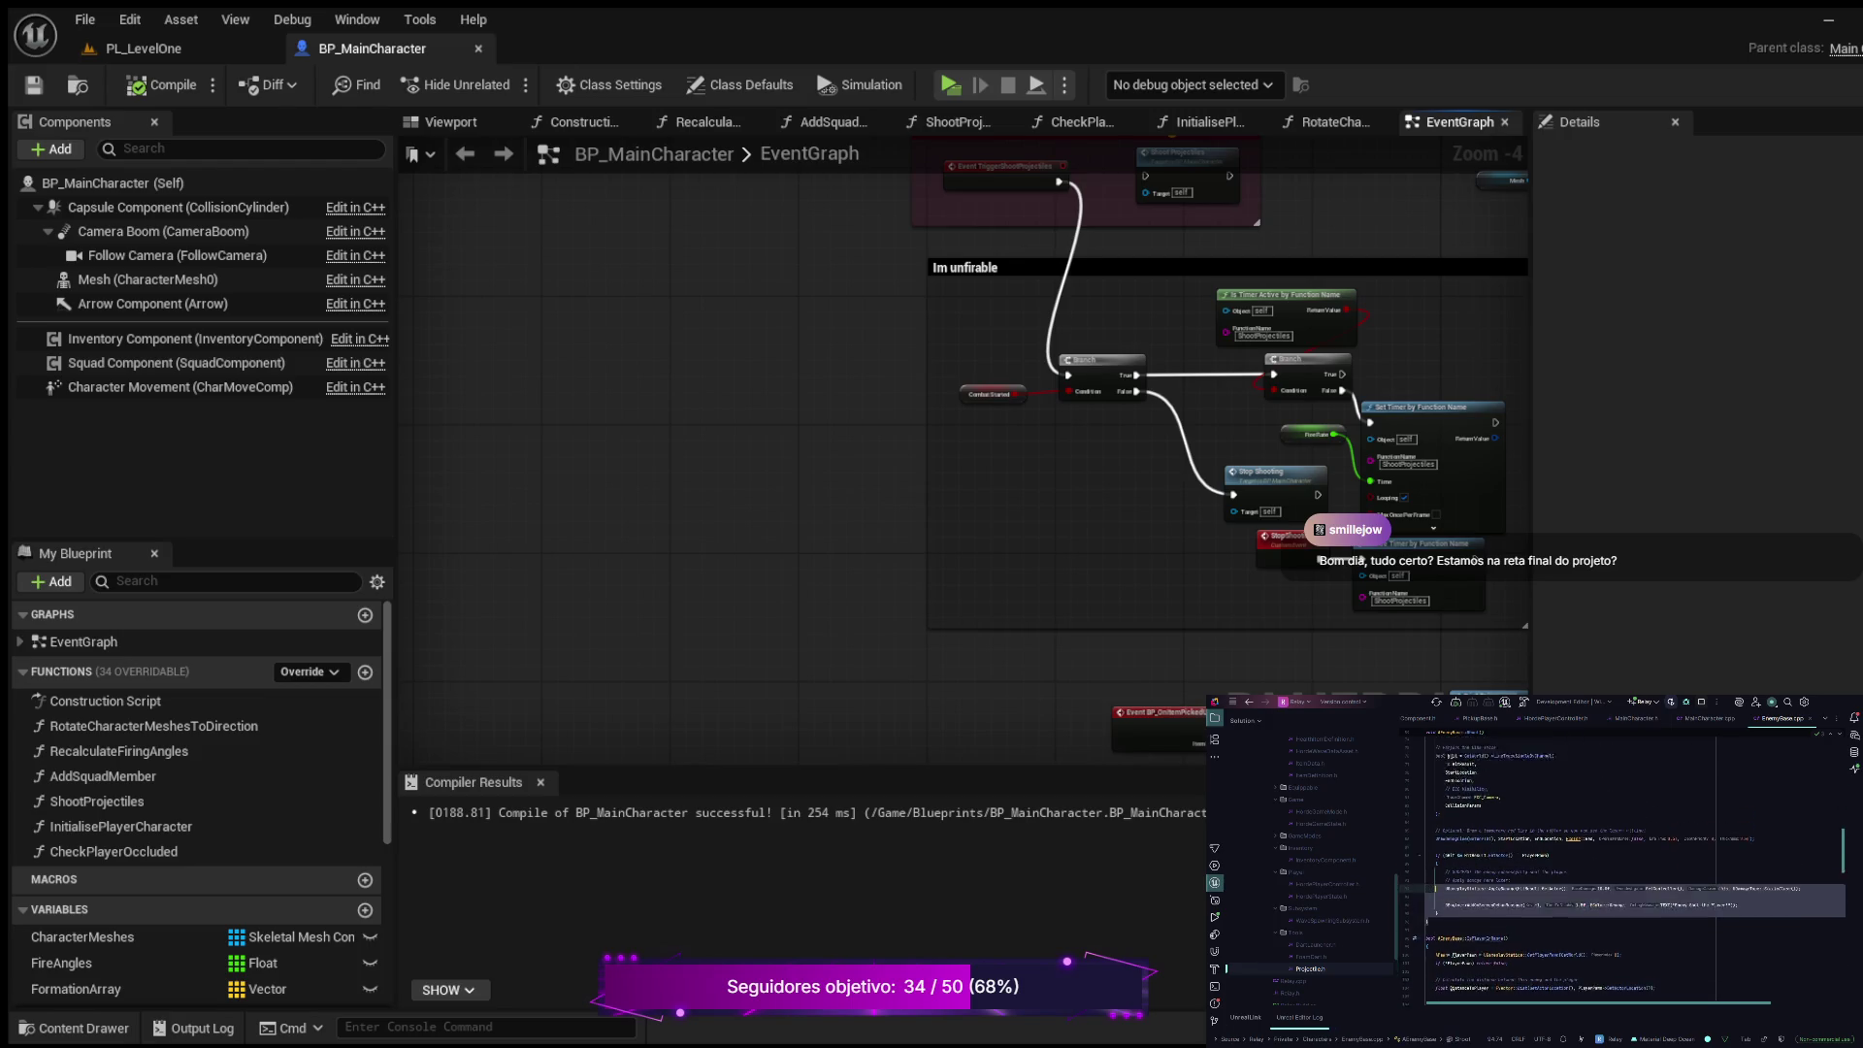
{"action": "left_click_drag", "start_coordinate": [1426, 927], "coordinate": [1426, 837]}
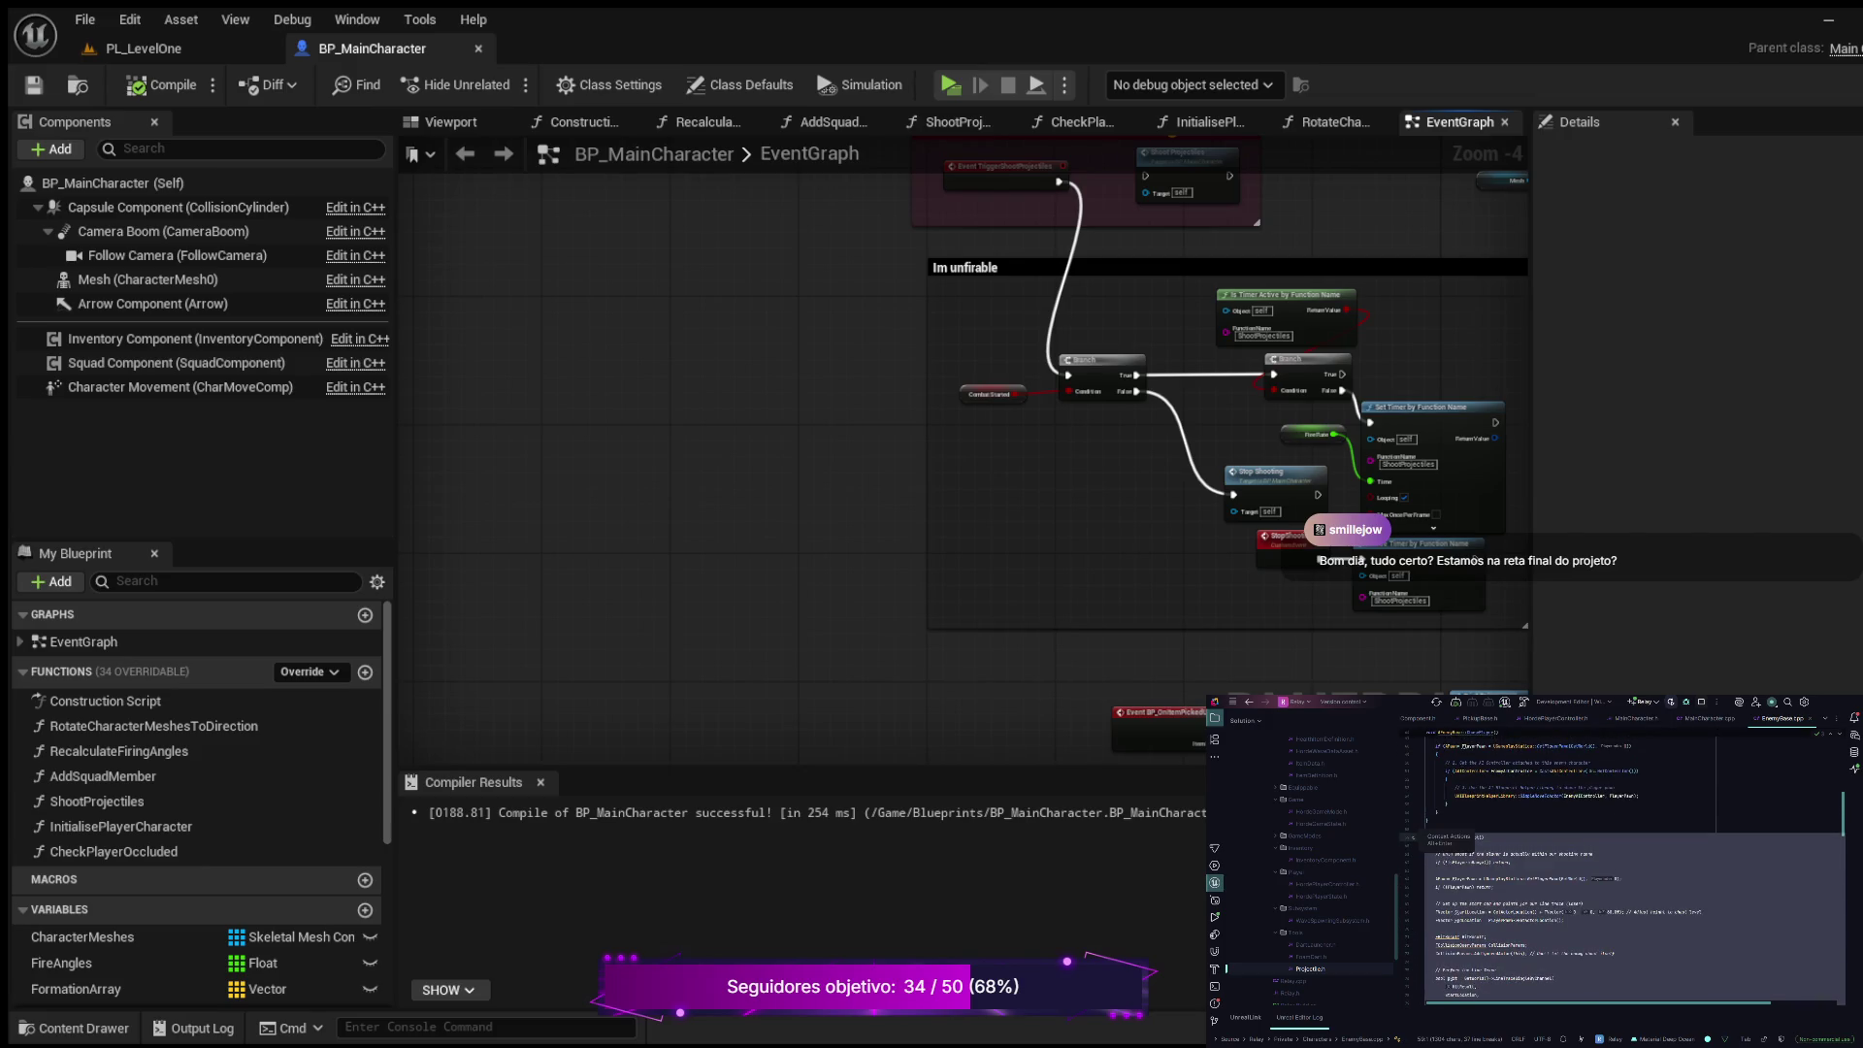
{"action": "left_click", "coordinate": [1486, 936]}
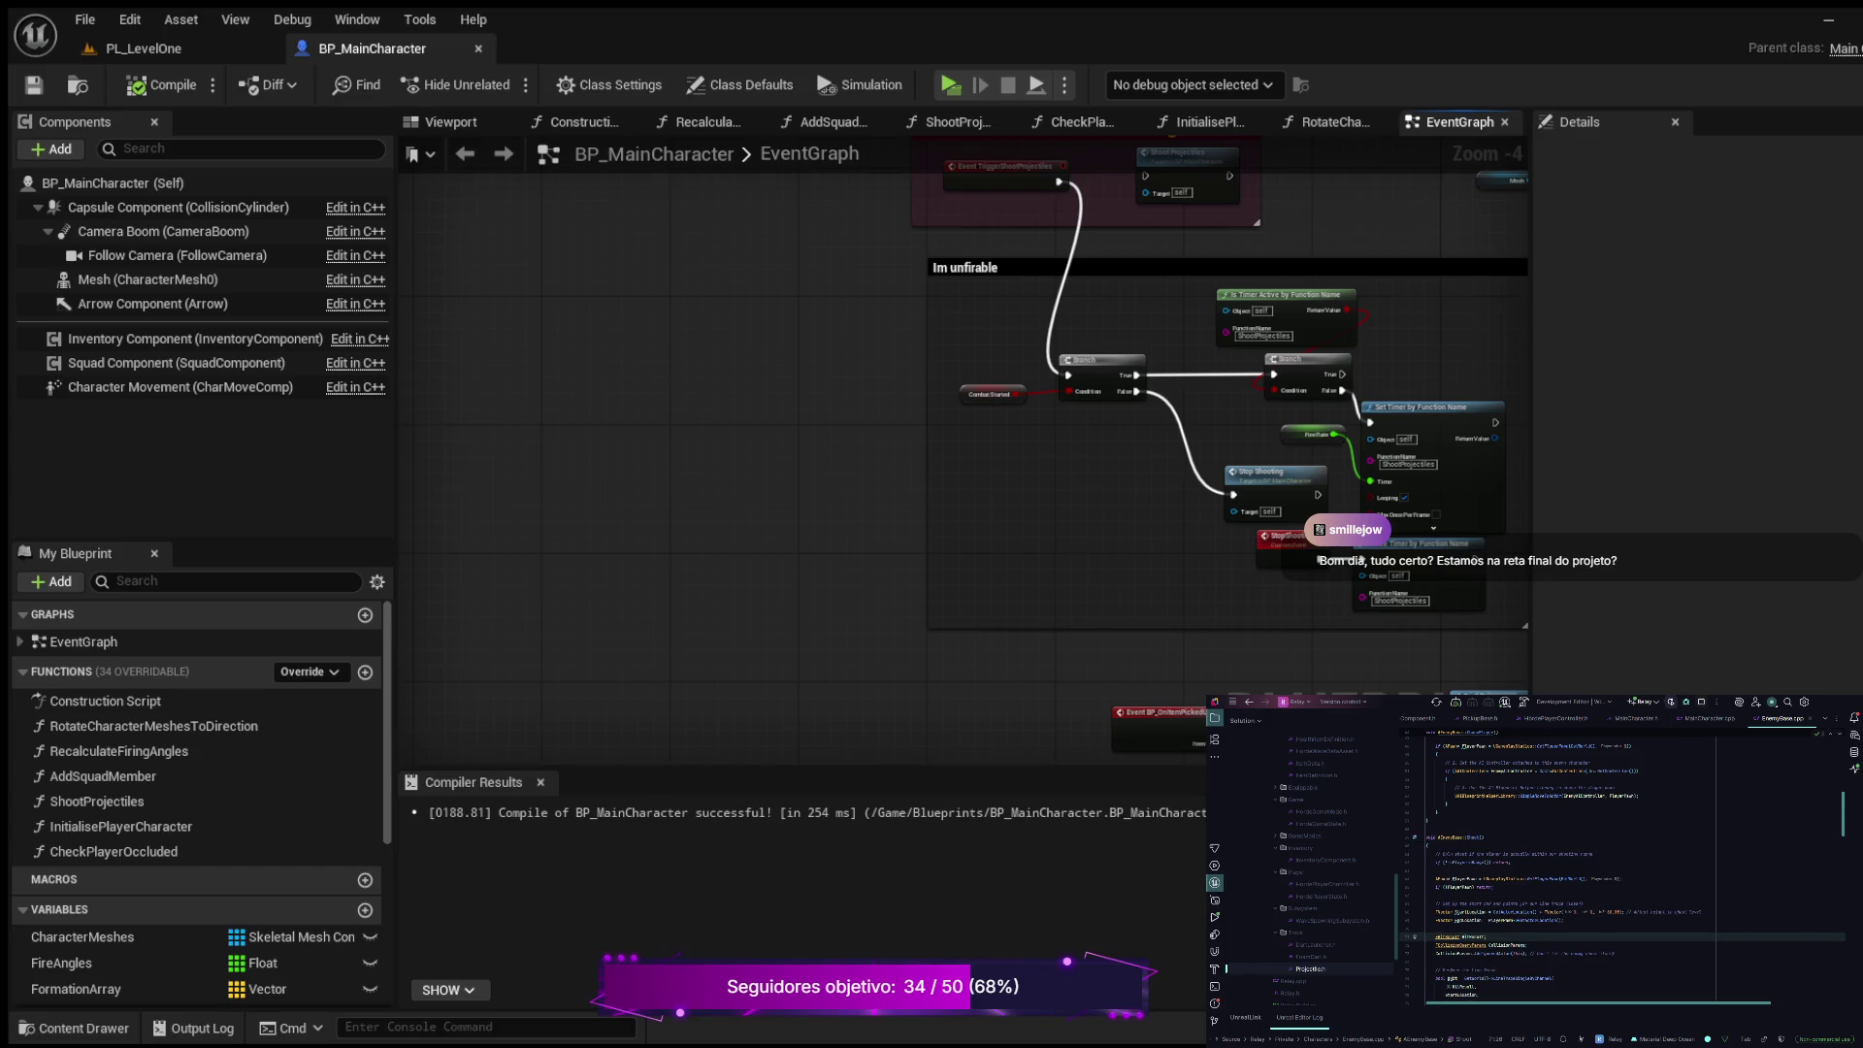
Step: Replace all of EnemyBase.cpp with the pasted line-trace shooting code
{"action": "key", "text": "ctrl+a"}
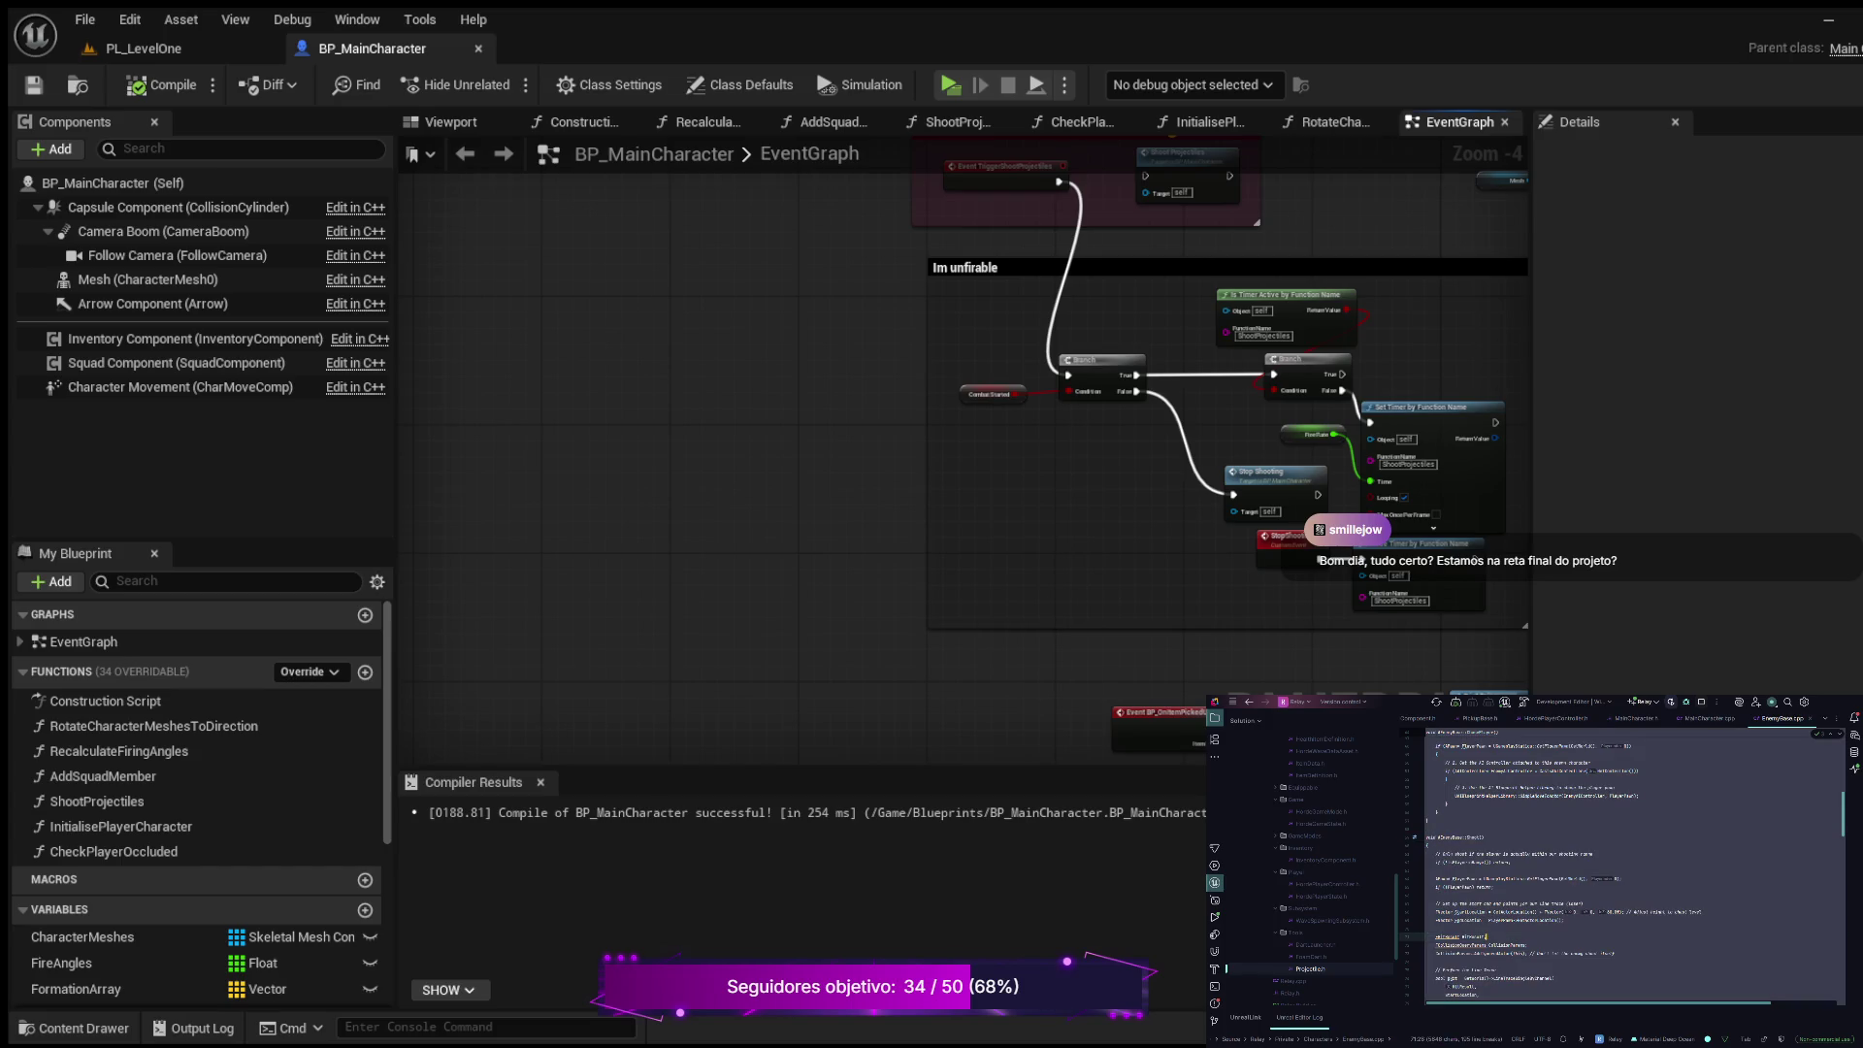
{"action": "key", "text": "ctrl+v"}
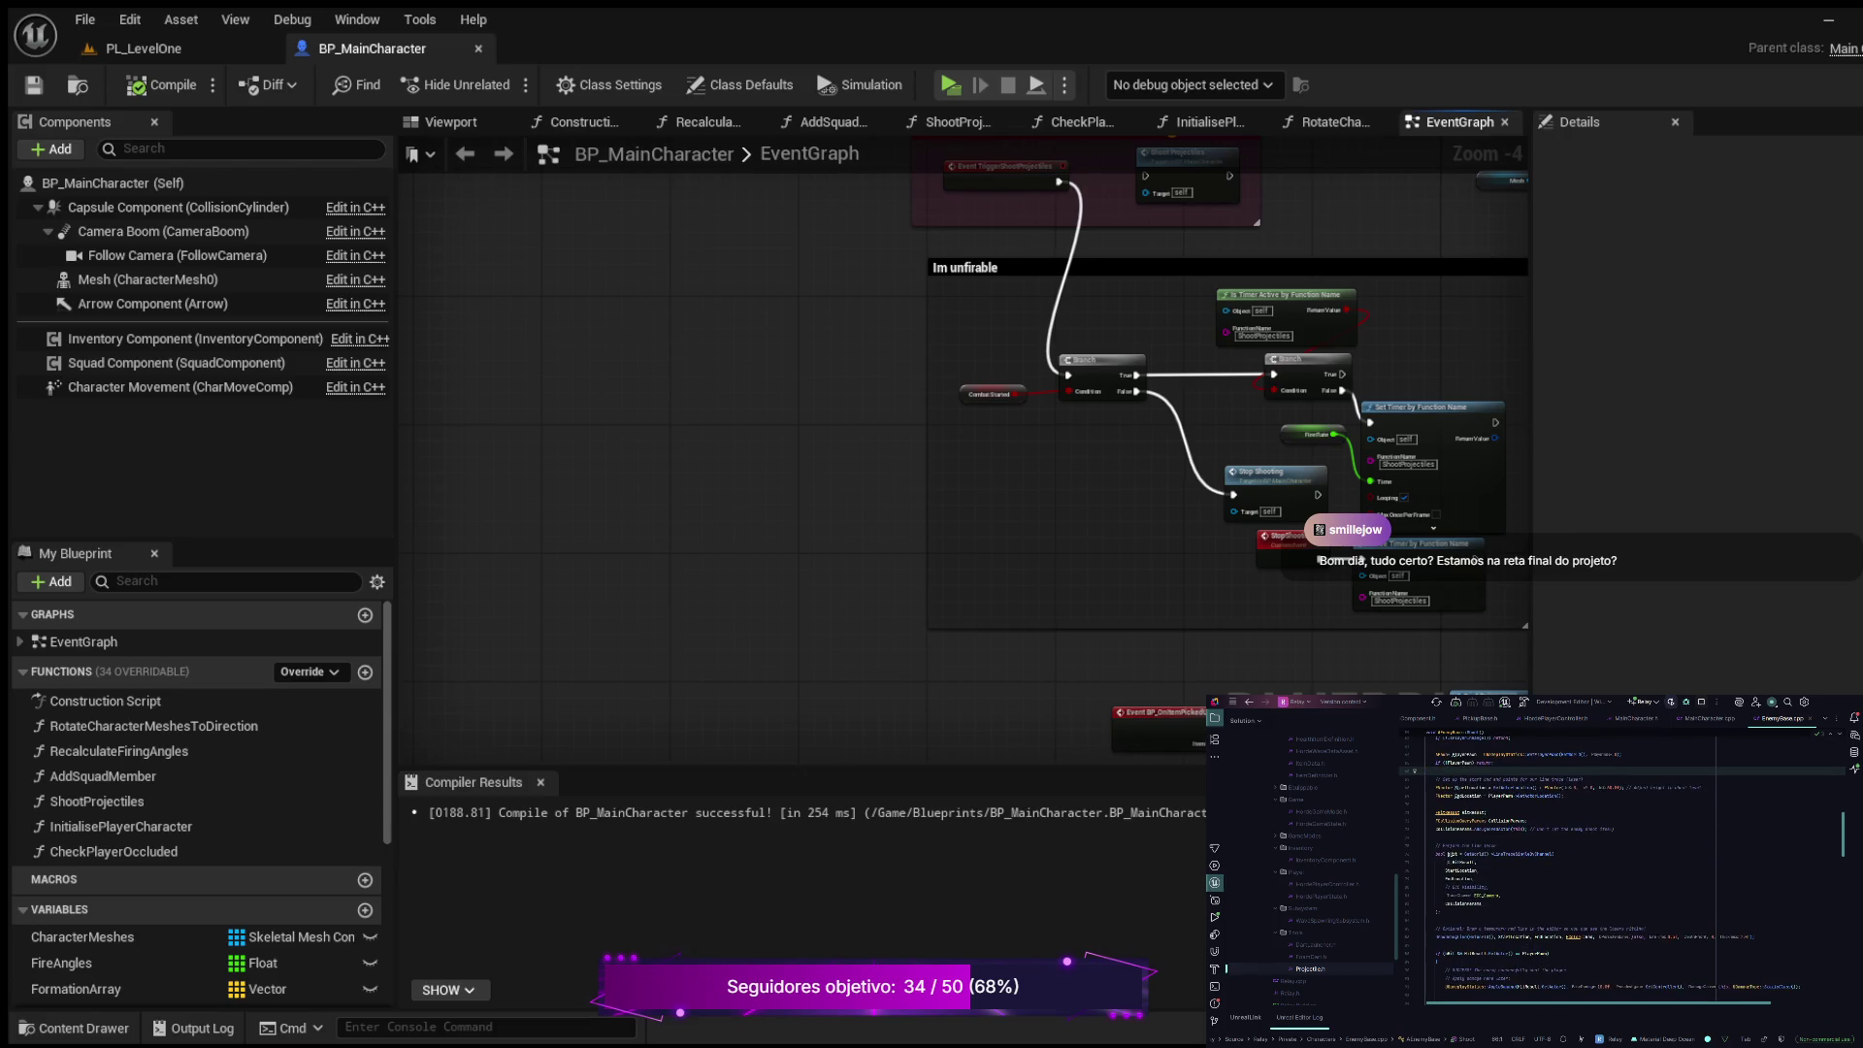
{"action": "key", "text": "shift+Up"}
{"action": "key", "text": "shift+Up"}
{"action": "key", "text": "shift+Up"}
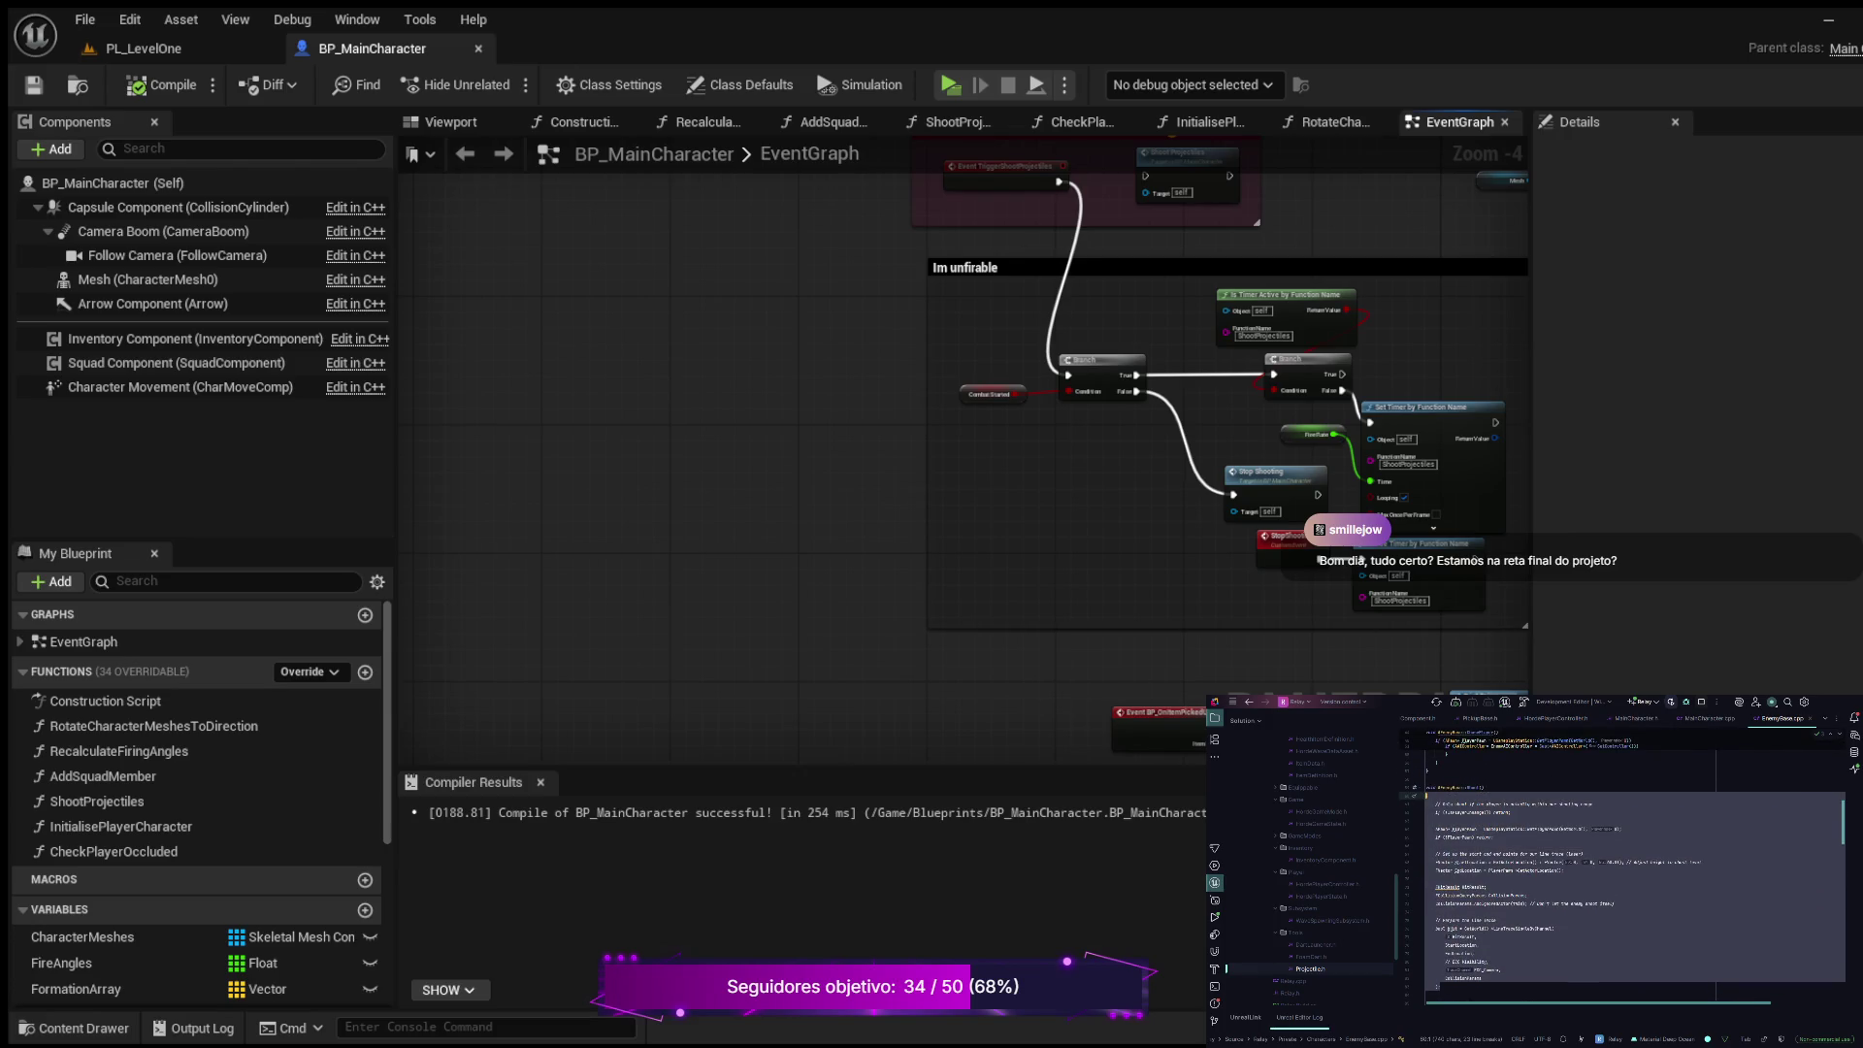
{"action": "scroll", "coordinate": [1622, 865], "scroll_direction": "down", "scroll_amount": 3}
{"action": "left_click", "coordinate": [1465, 903]}
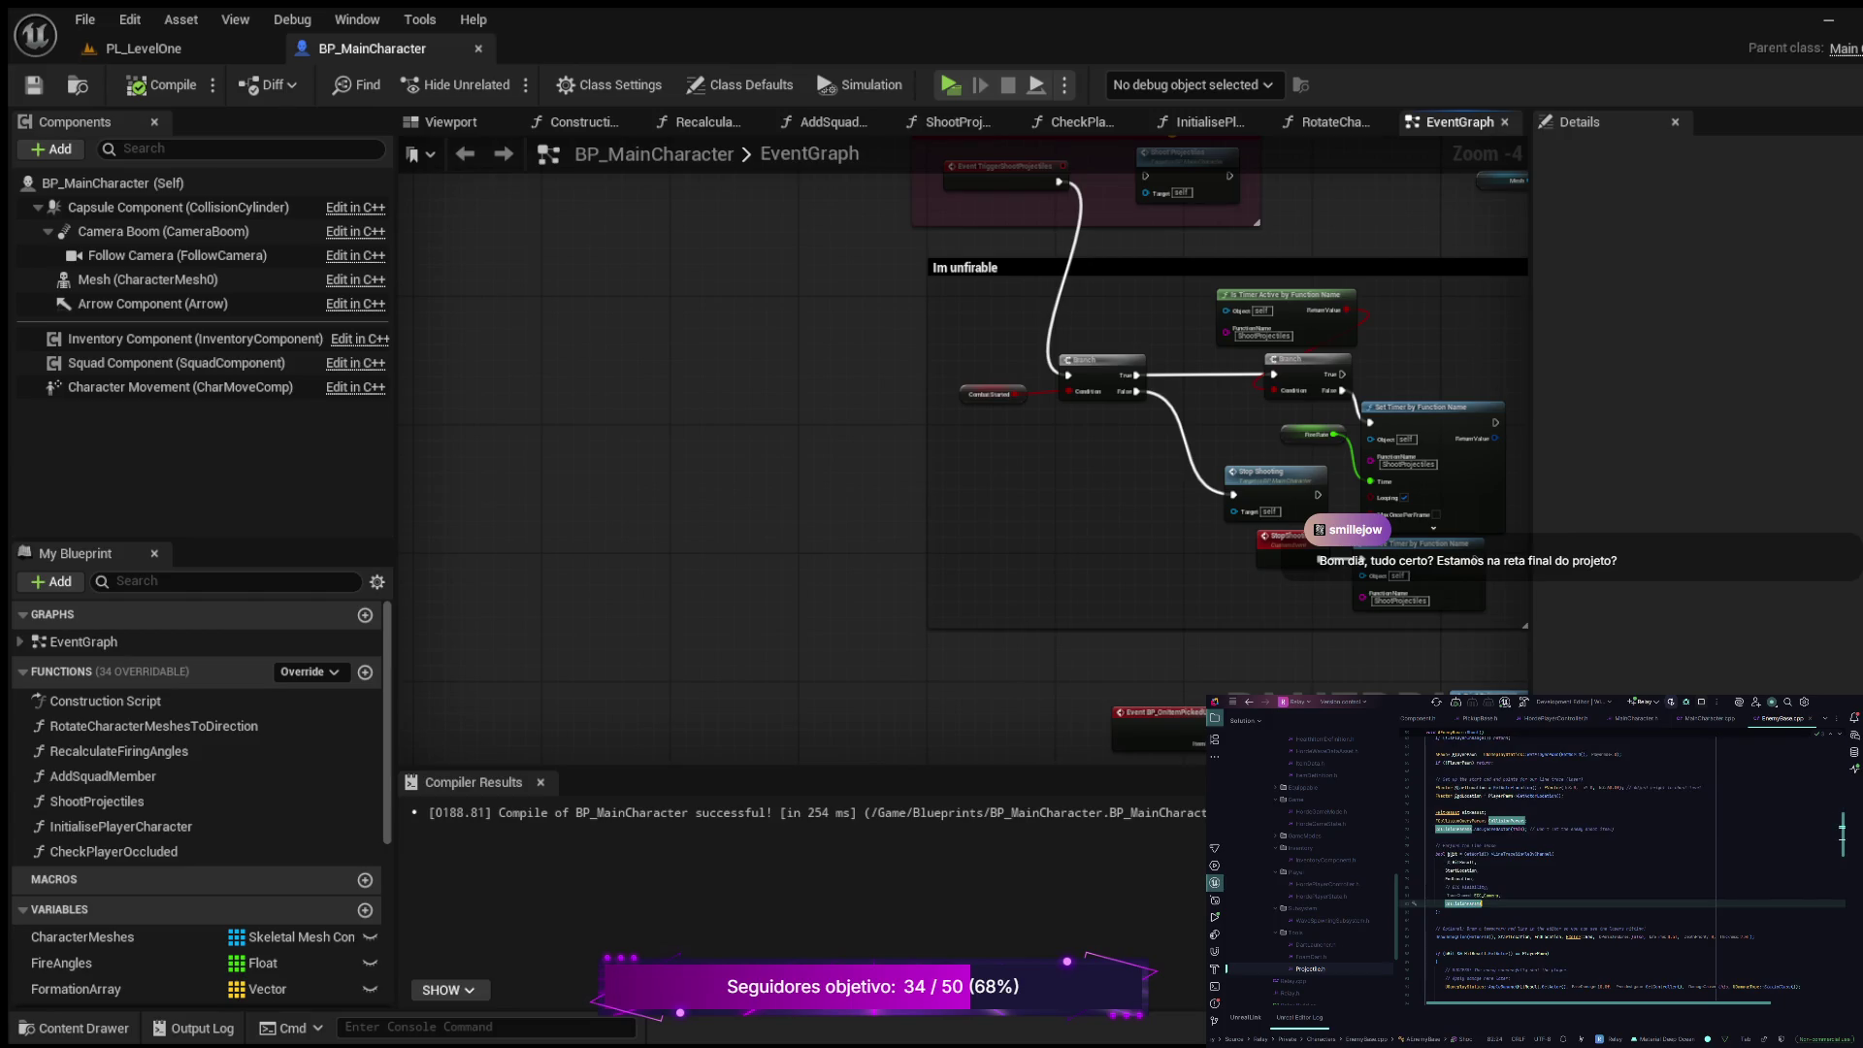
{"action": "scroll", "coordinate": [1622, 864], "scroll_direction": "down", "scroll_amount": 2}
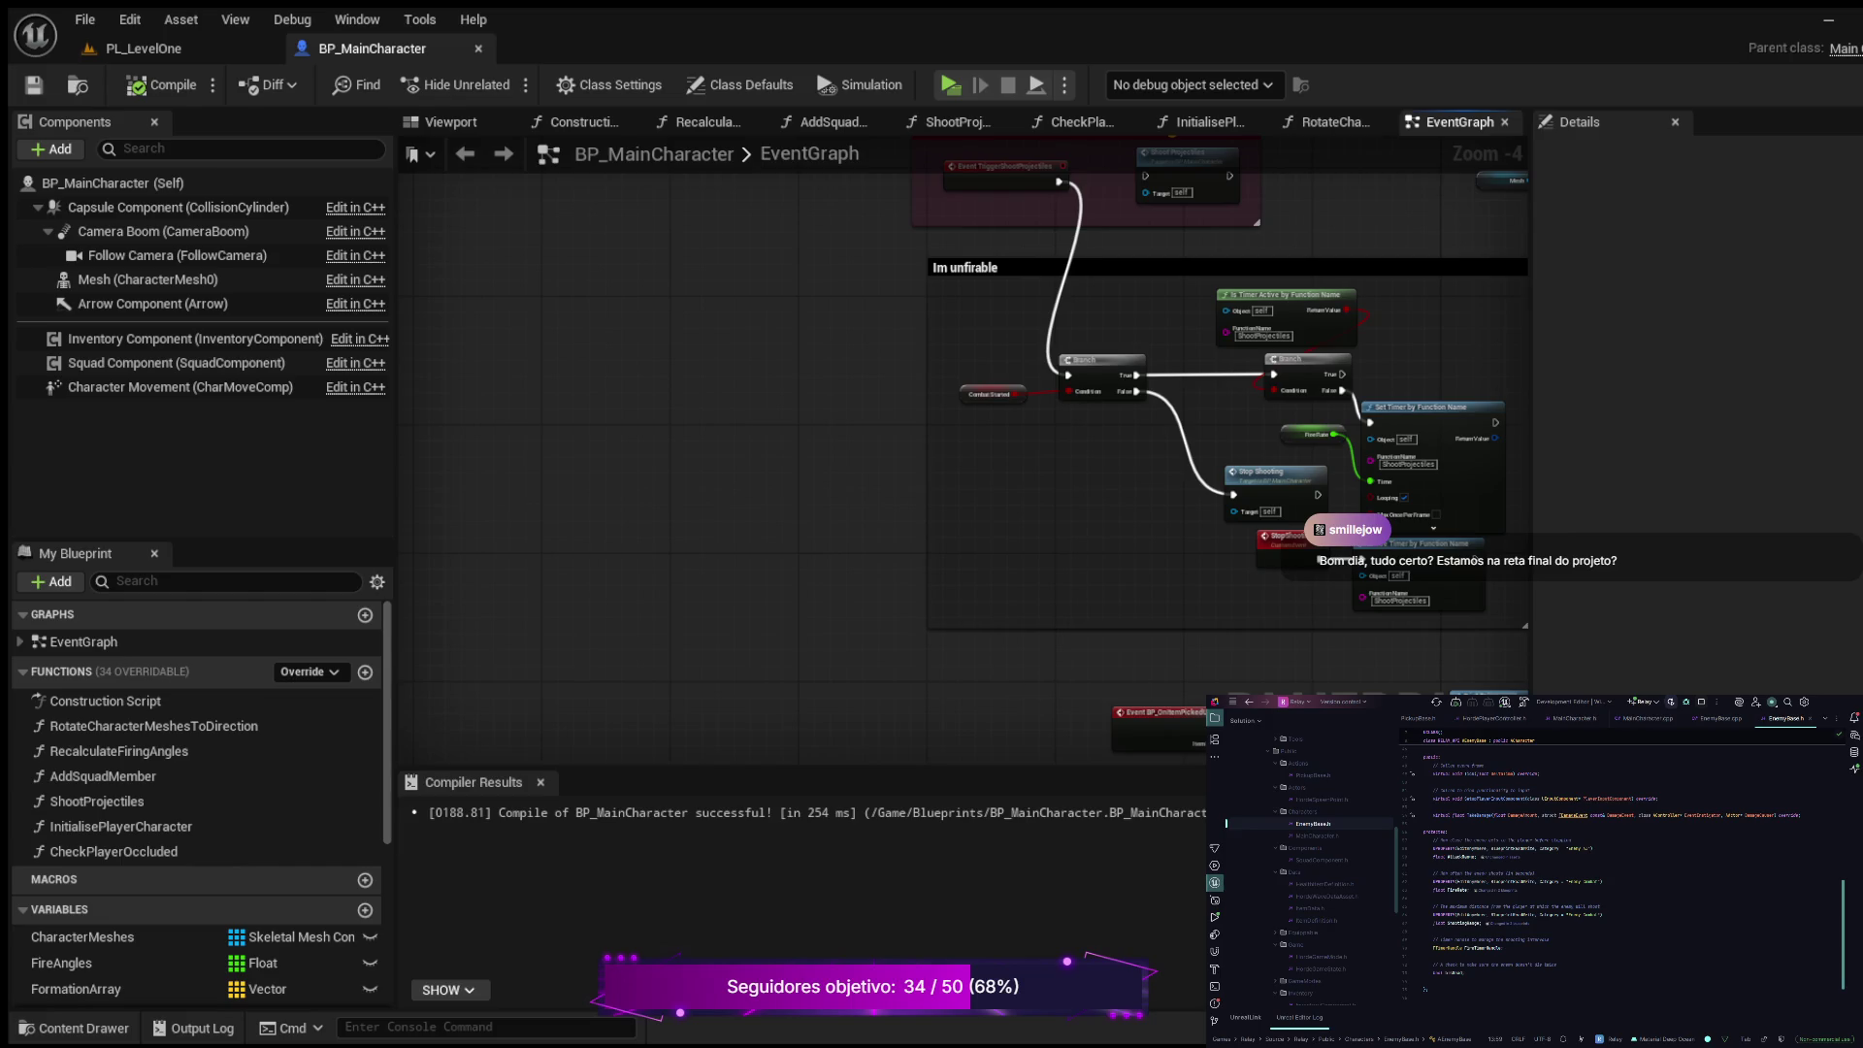
Step: Add a blank line after the timer handle declaration in EnemyBase.h
{"action": "left_click", "coordinate": [1504, 948]}
{"action": "key", "text": "Return"}
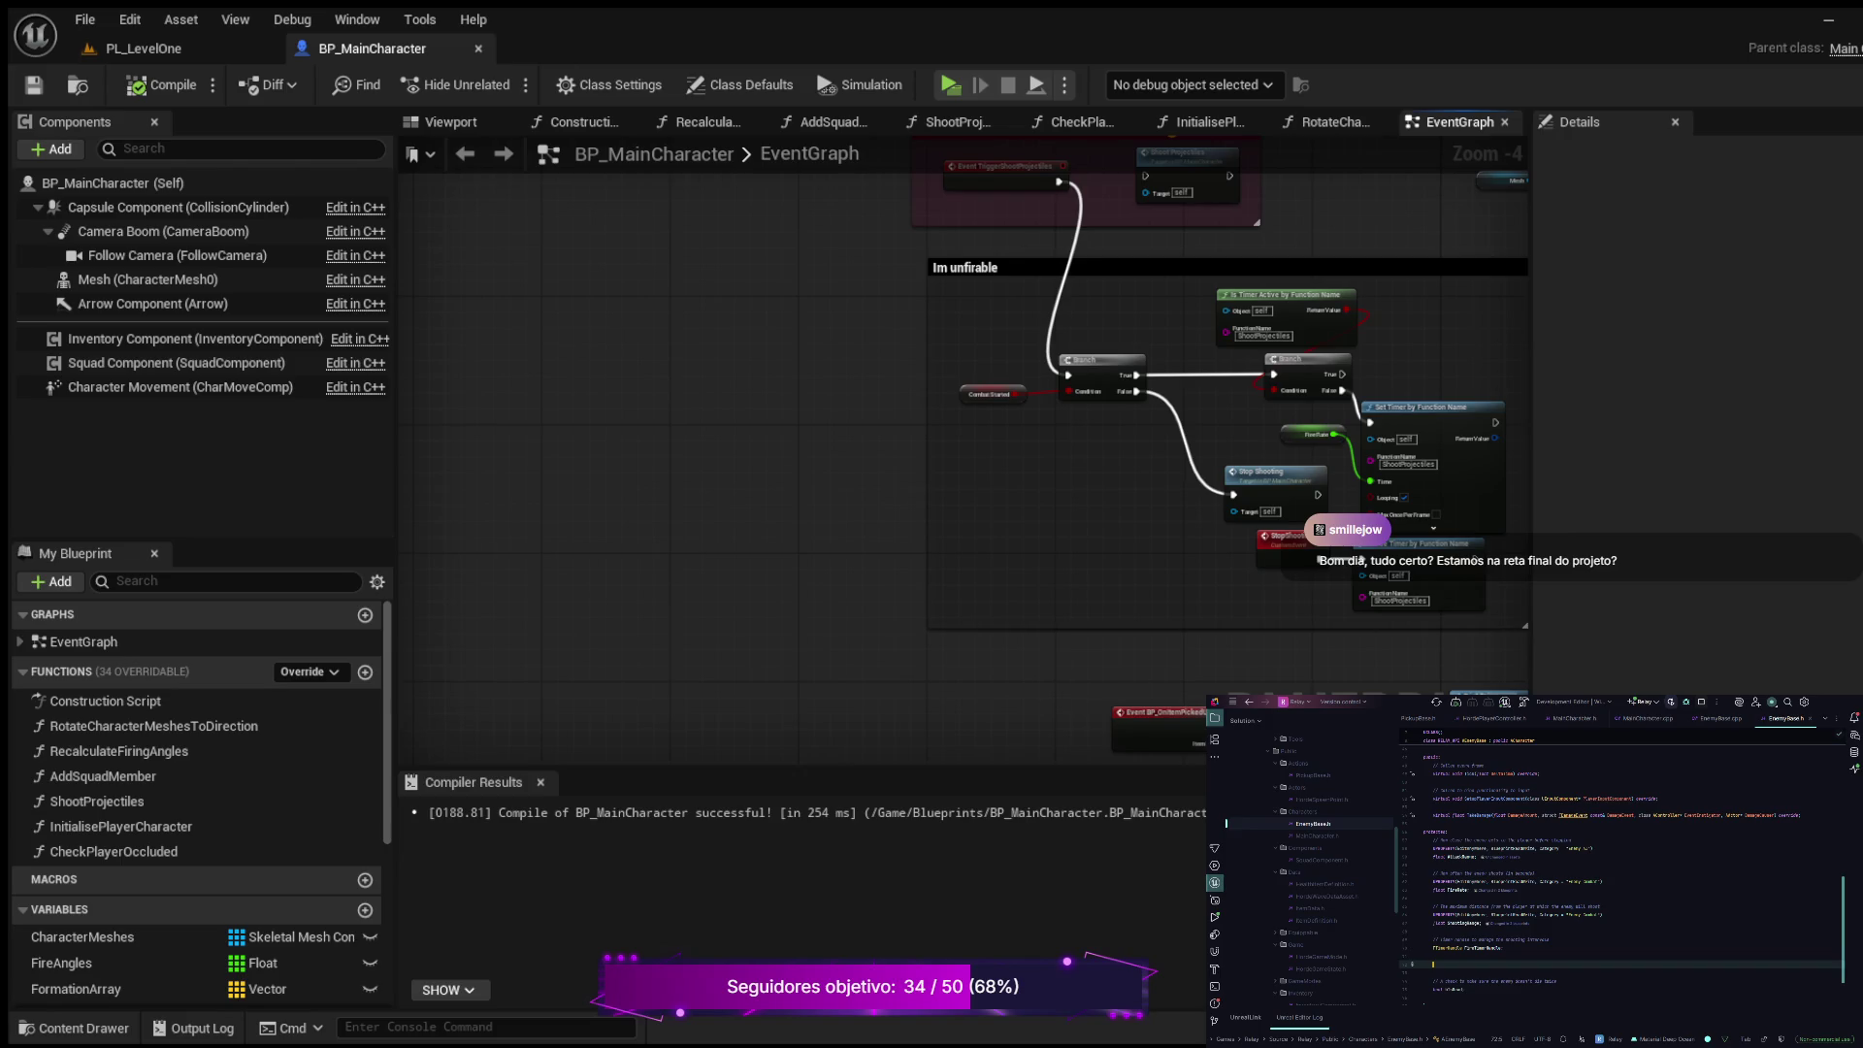
{"action": "key", "text": "BackSpace"}
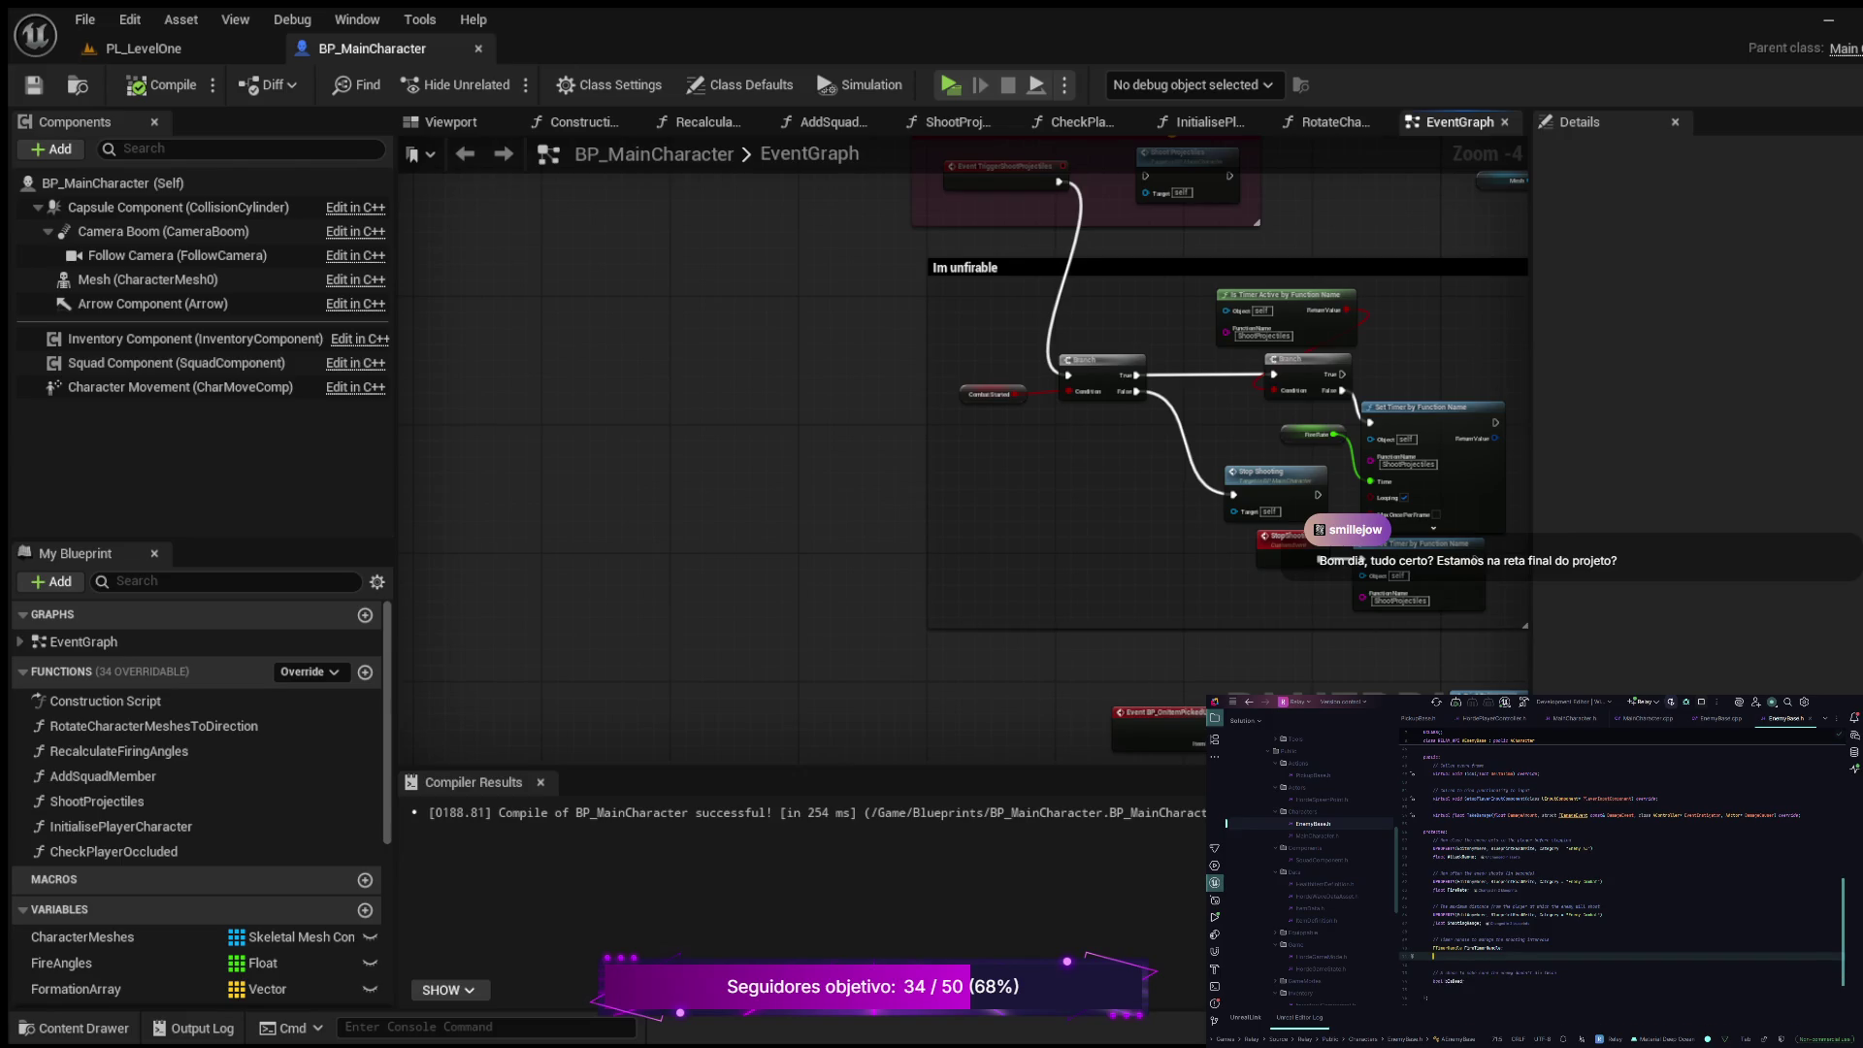
{"action": "key", "text": "Return"}
Step: Below void Die();, type a new declaration with a float parameter and a Category
{"action": "scroll", "coordinate": [1622, 872], "scroll_direction": "up", "scroll_amount": 5}
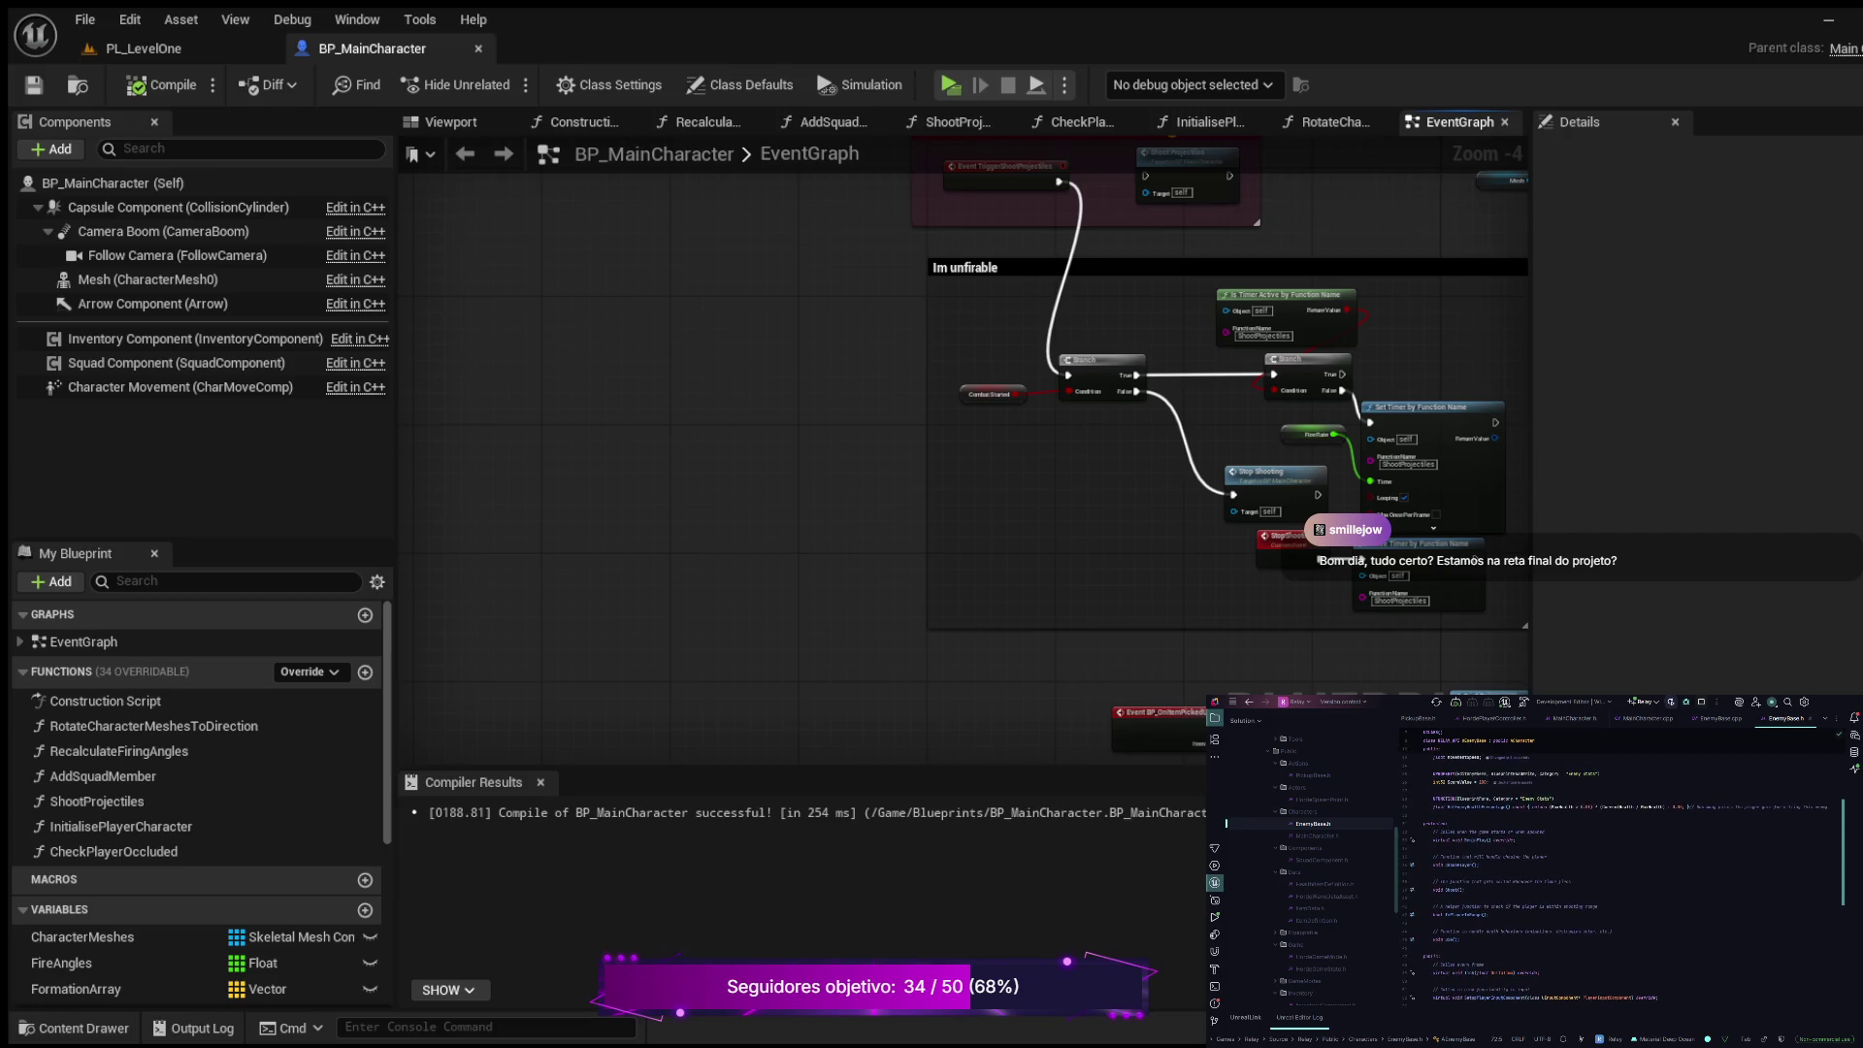
{"action": "left_click", "coordinate": [1460, 939]}
{"action": "scroll", "coordinate": [1622, 877], "scroll_direction": "up", "scroll_amount": 4}
{"action": "scroll", "coordinate": [1634, 865], "scroll_direction": "down", "scroll_amount": 4}
{"action": "key", "text": "Return"}
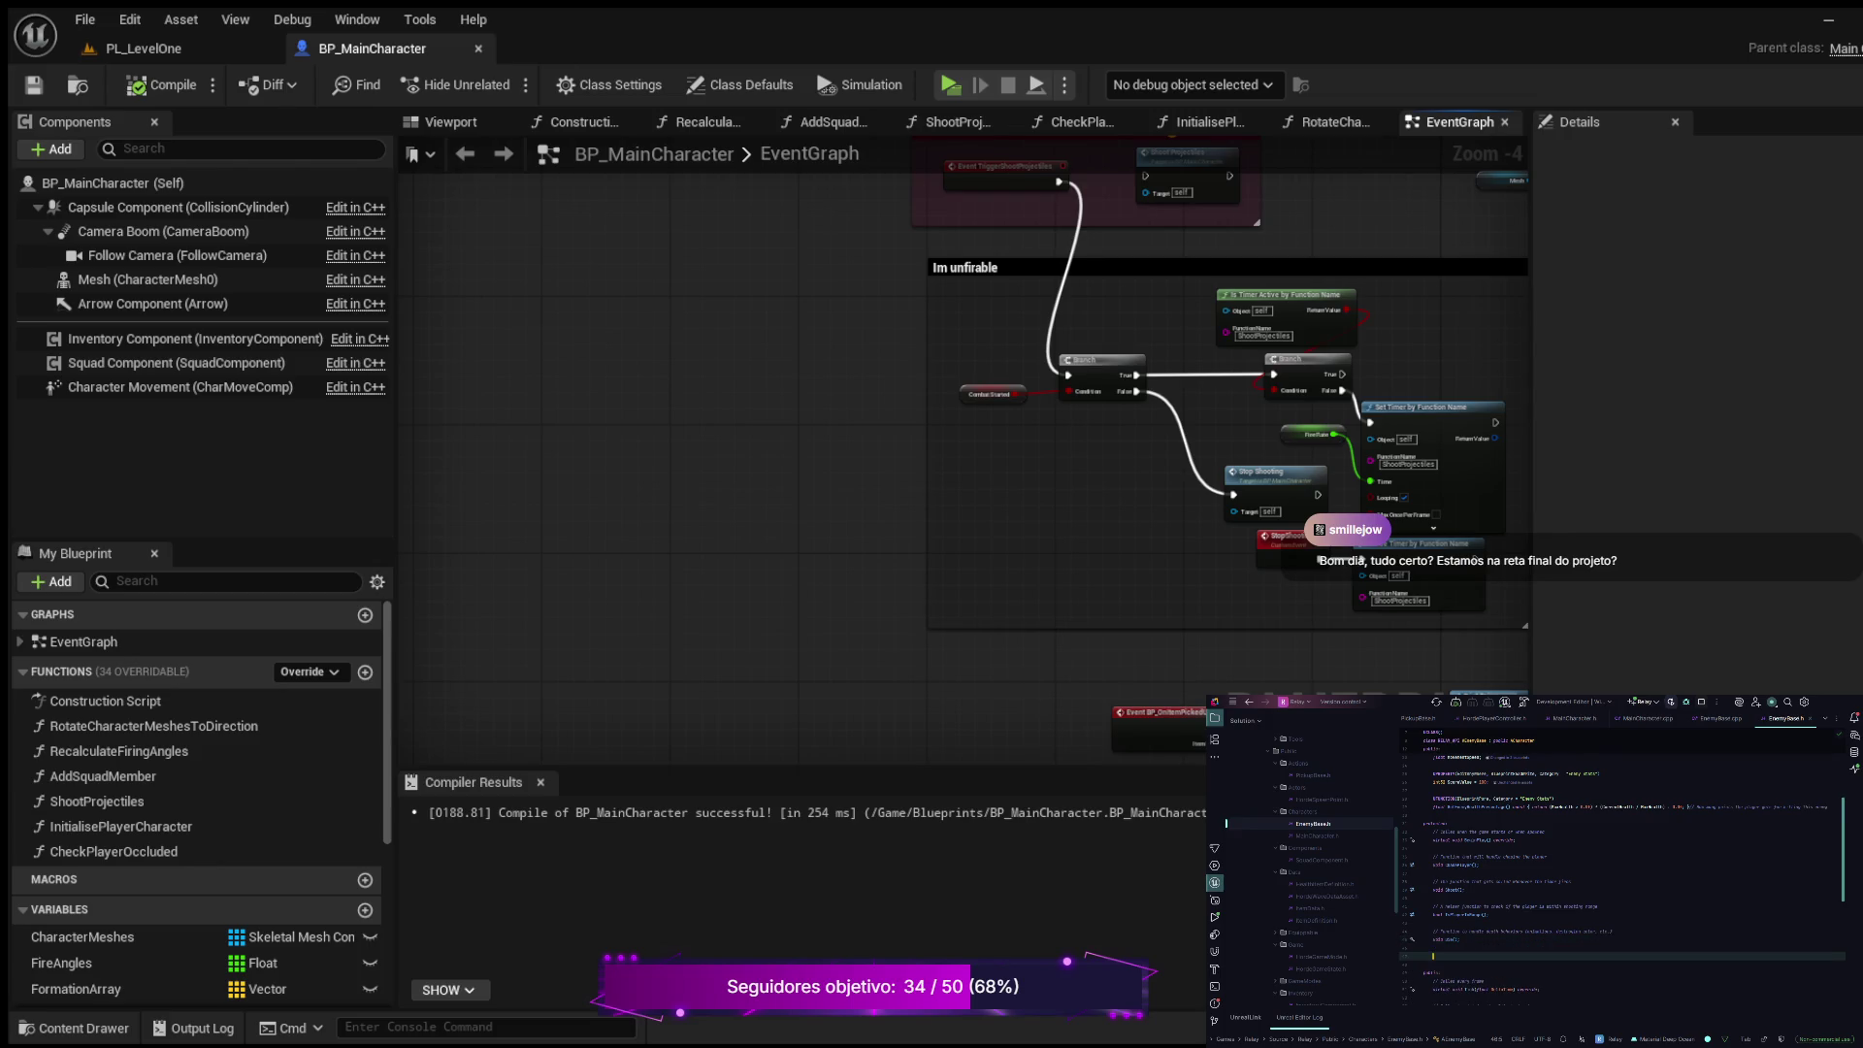
{"action": "type", "text": "voi"}
{"action": "key", "text": "Tab"}
{"action": "type", "text": "(flo"}
{"action": "key", "text": "Tab"}
{"action": "type", "text": "tegory"}
Step: Declare a void Fire function taking an FVector location below the UFUNCTION line, then go to EnemyBase.cpp
{"action": "key", "text": "Return"}
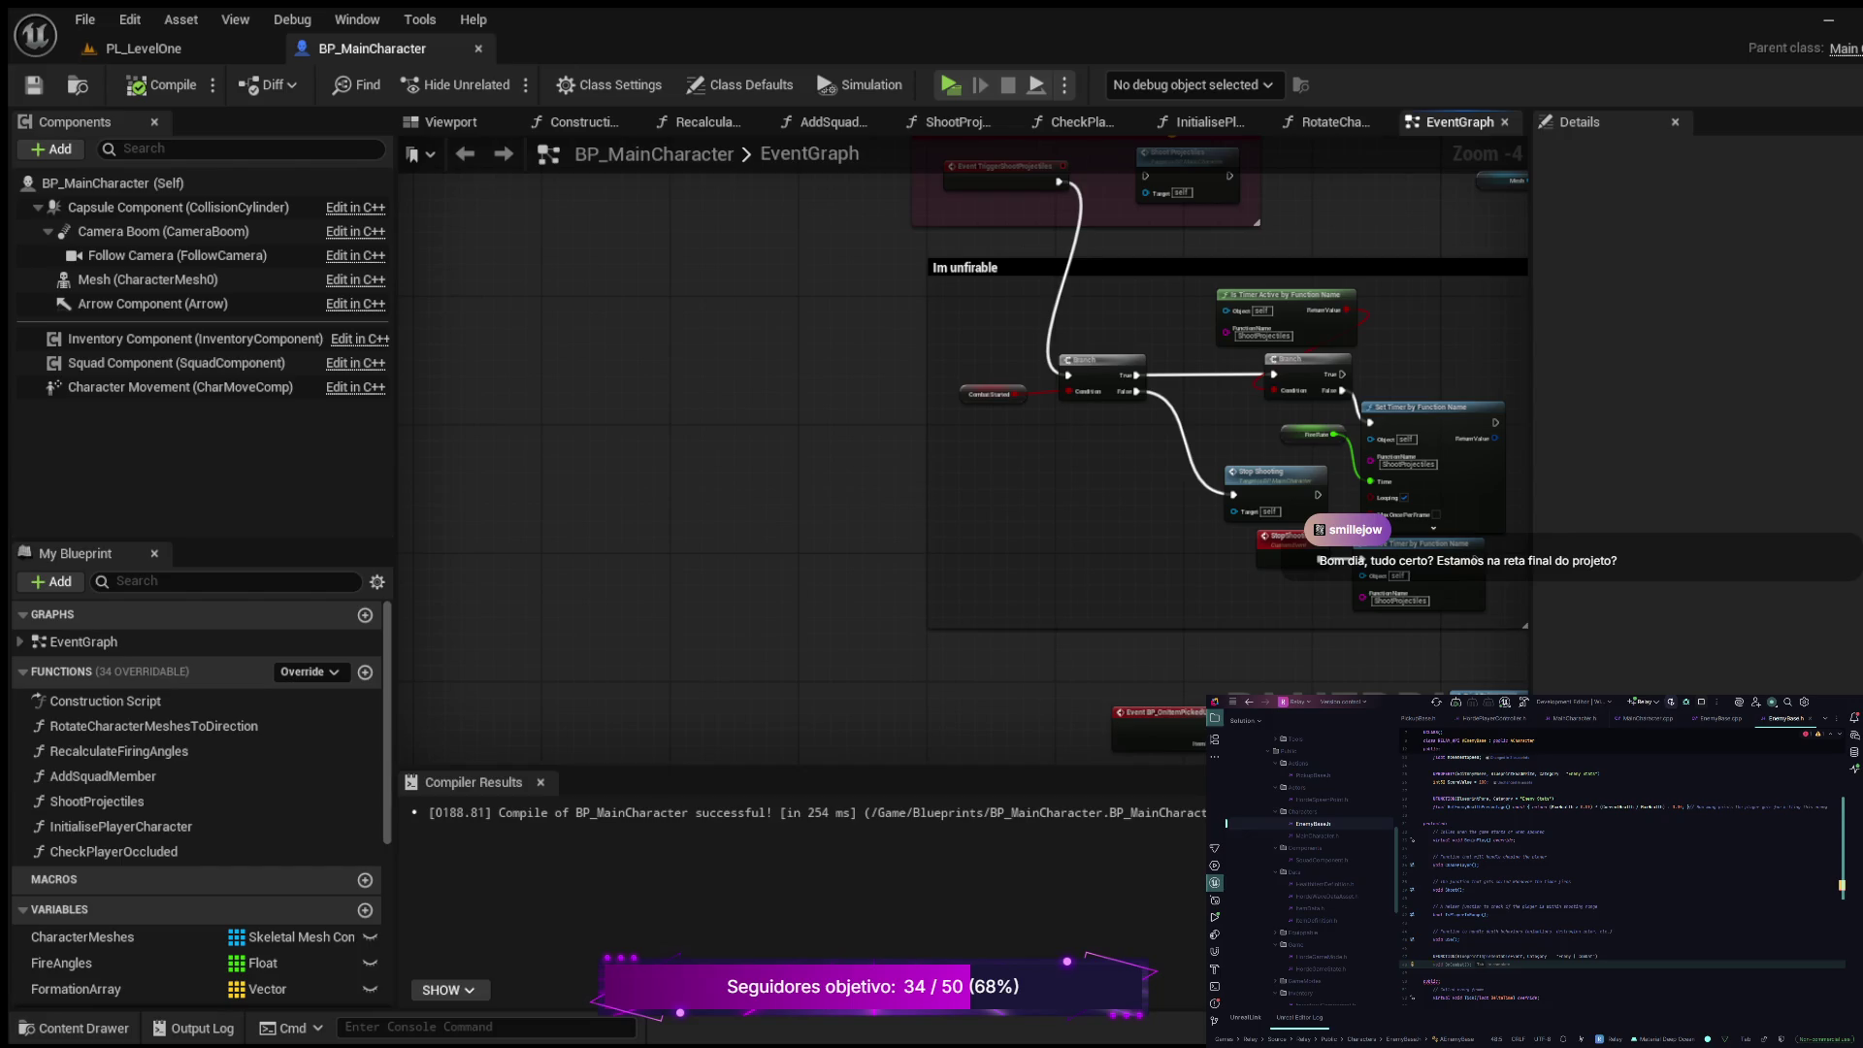
{"action": "type", "text": "F"}
{"action": "type", "text": "ire"}
{"action": "type", "text": "int"}
{"action": "key", "text": "Return"}
{"action": "type", "text": "ekLocation"}
{"action": "type", "text": ")"}
{"action": "key", "text": "F12"}
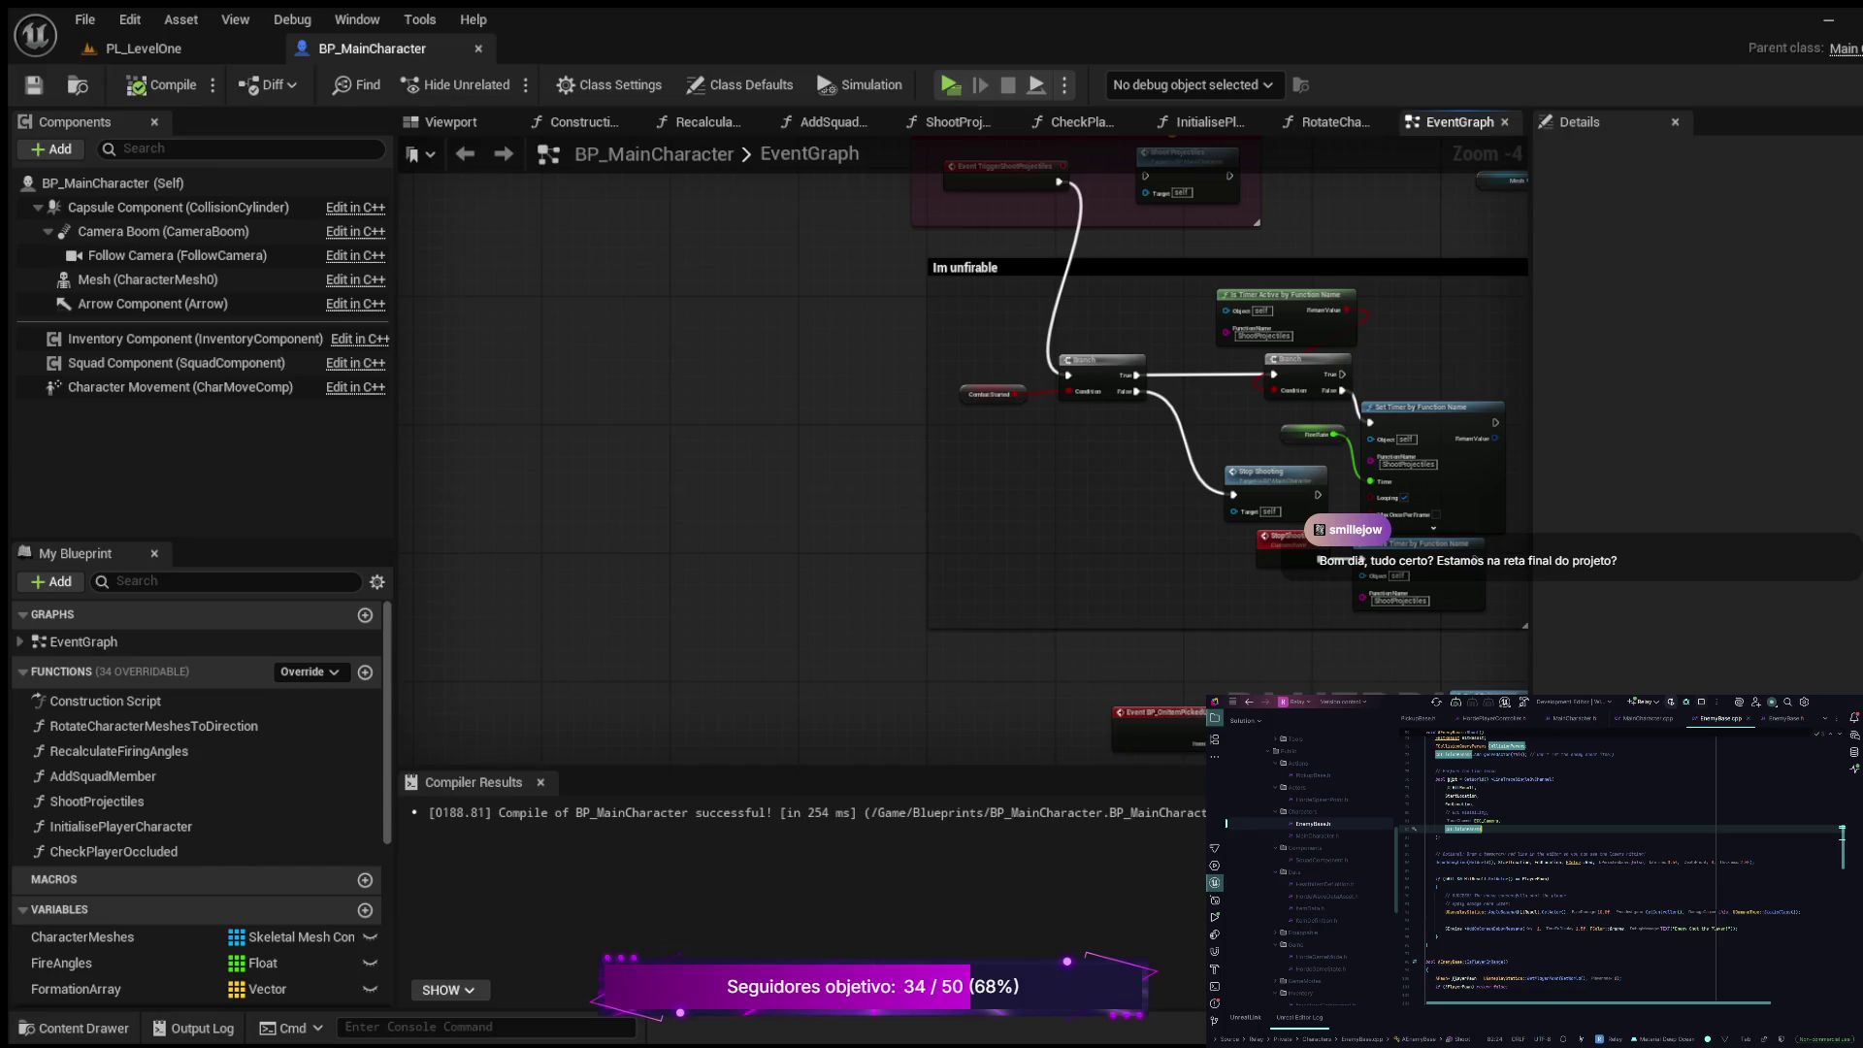
Step: Search EnemyBase.cpp for 'Shoot' and jump to the AEnemyBase::Shoot() function
{"action": "scroll", "coordinate": [1621, 869], "scroll_direction": "down", "scroll_amount": 3}
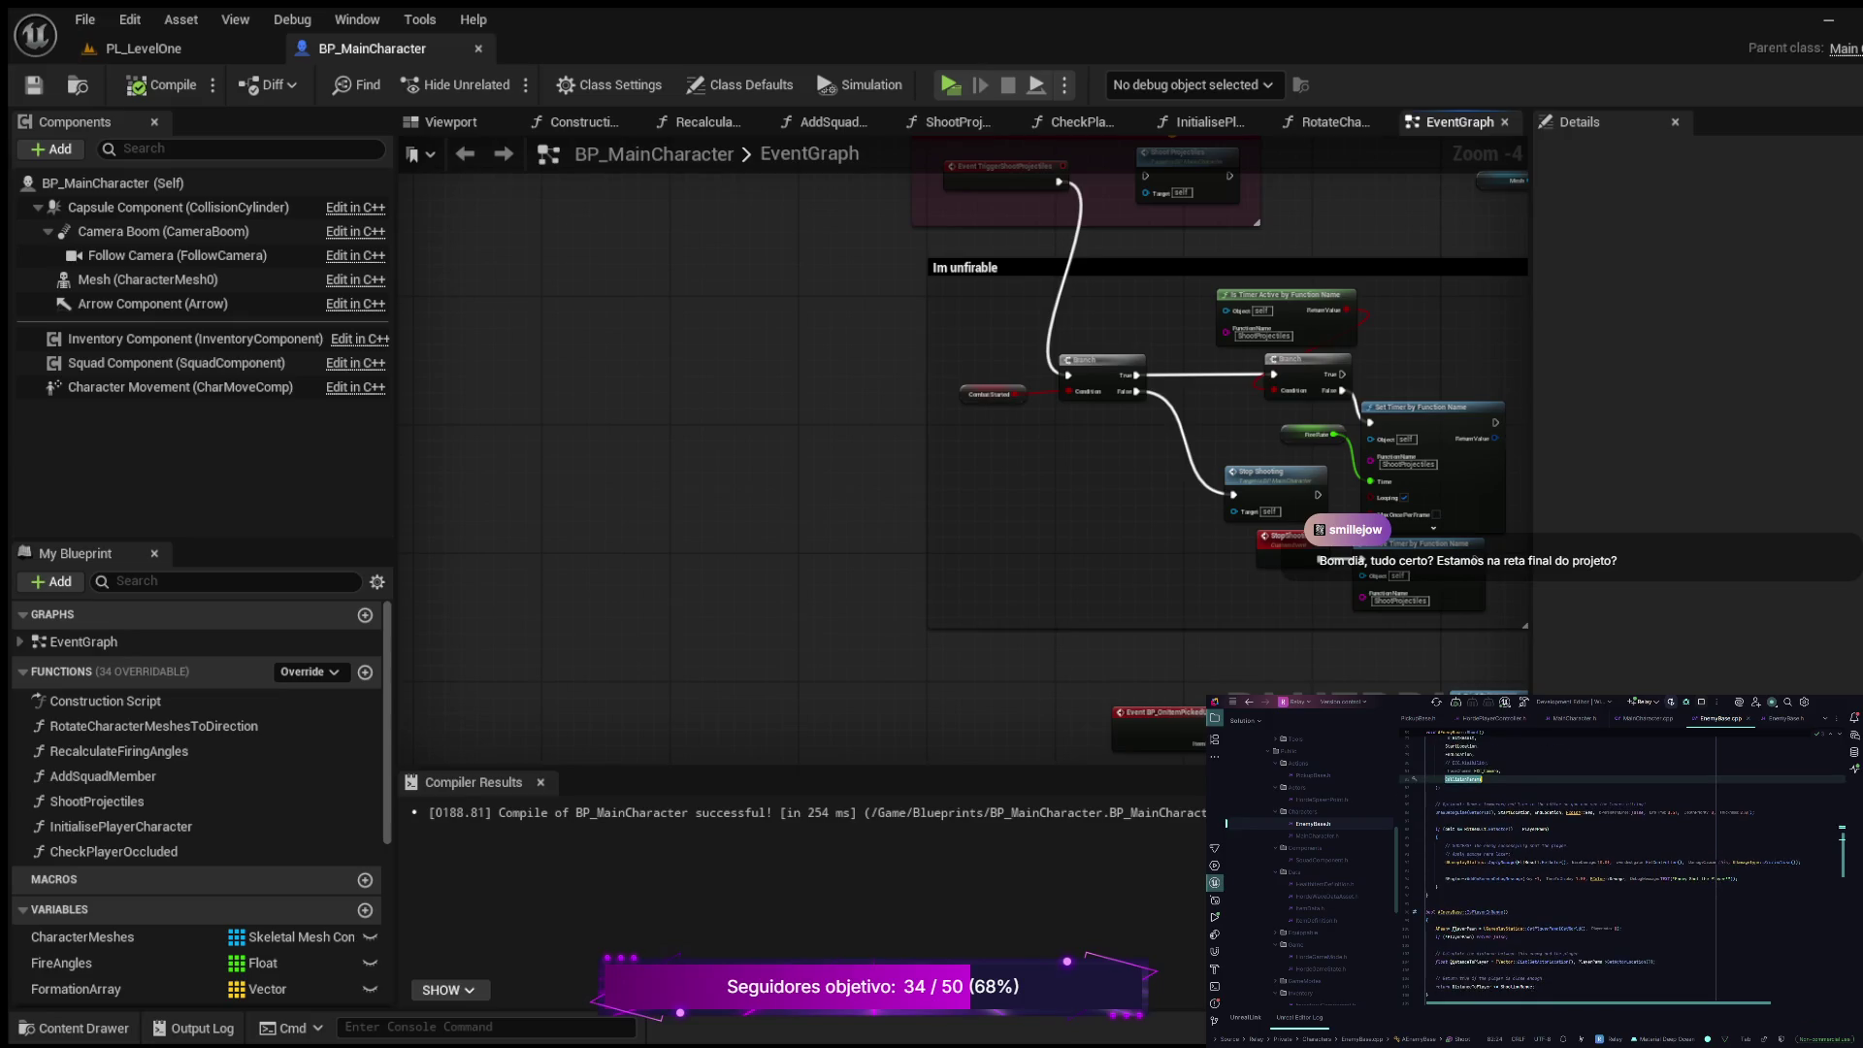
{"action": "scroll", "coordinate": [1620, 868], "scroll_direction": "down", "scroll_amount": 2}
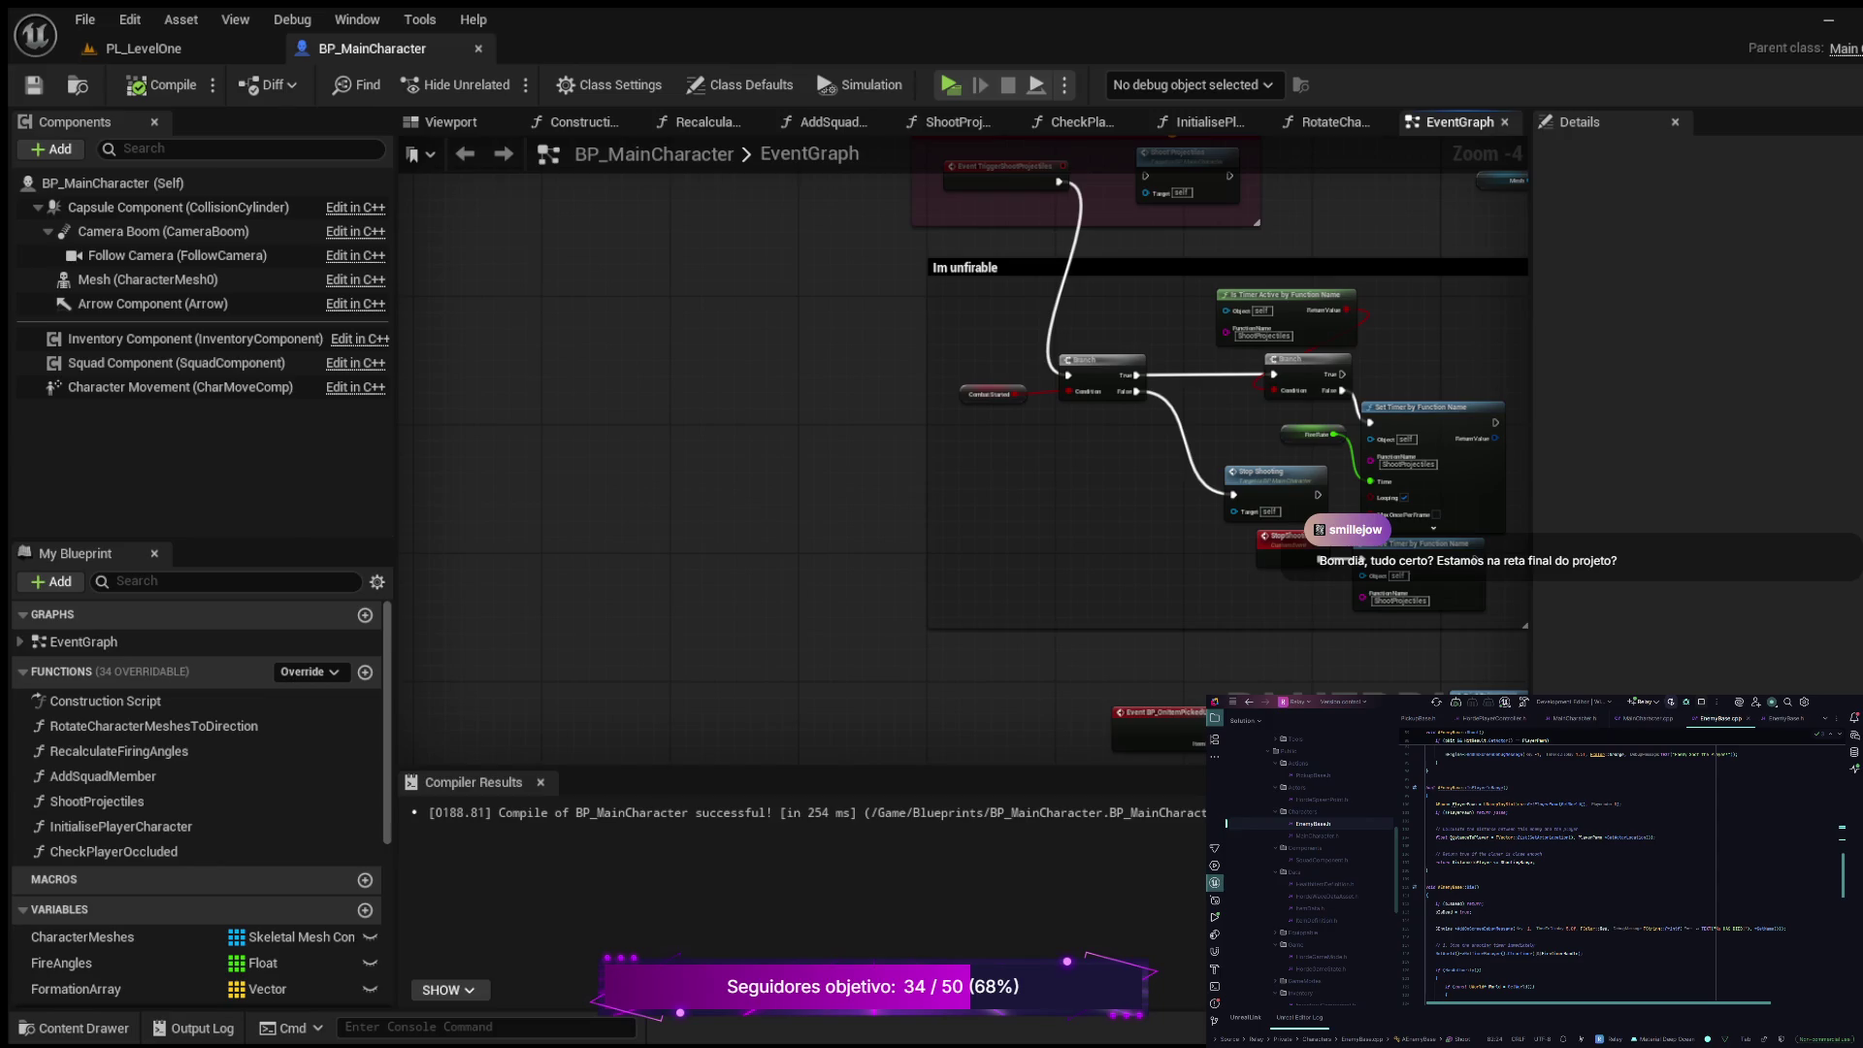
{"action": "left_click", "coordinate": [1426, 869]}
{"action": "key", "text": "ctrl+f"}
{"action": "type", "text": "Shoot"}
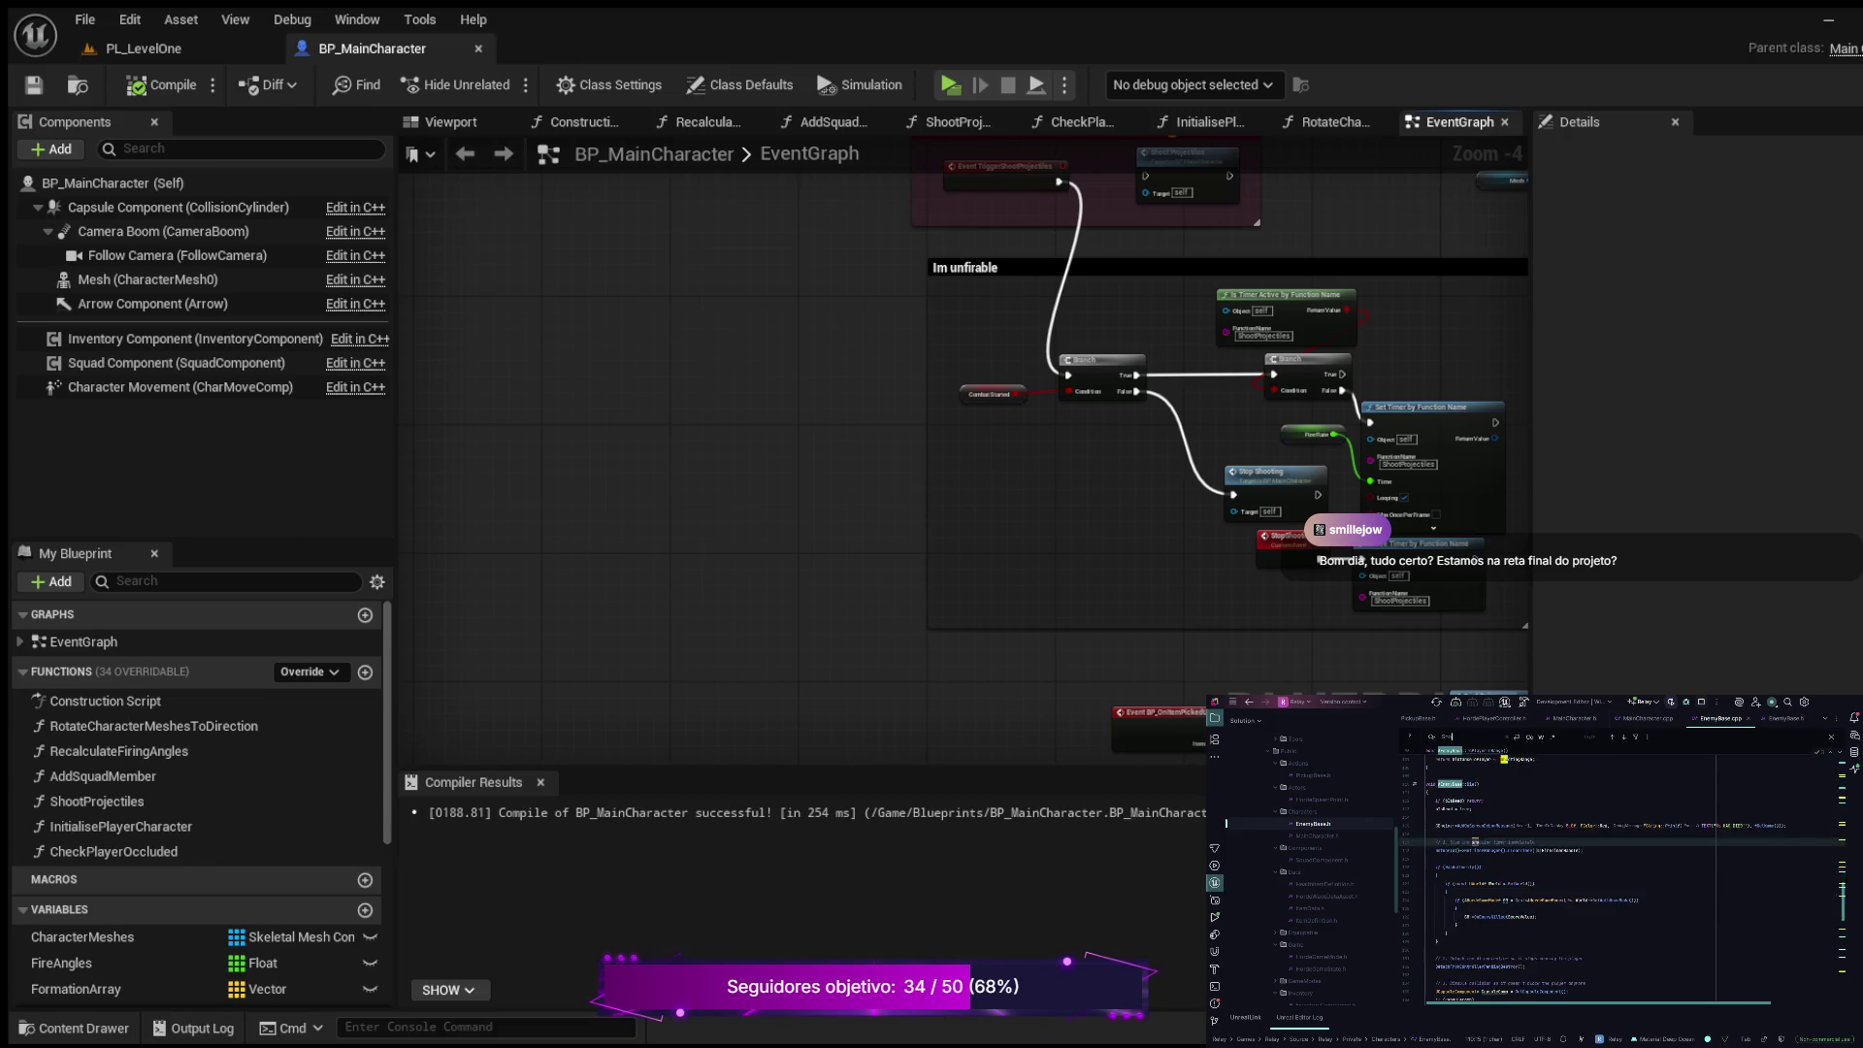
{"action": "key", "text": "Return"}
{"action": "key", "text": "Return"}
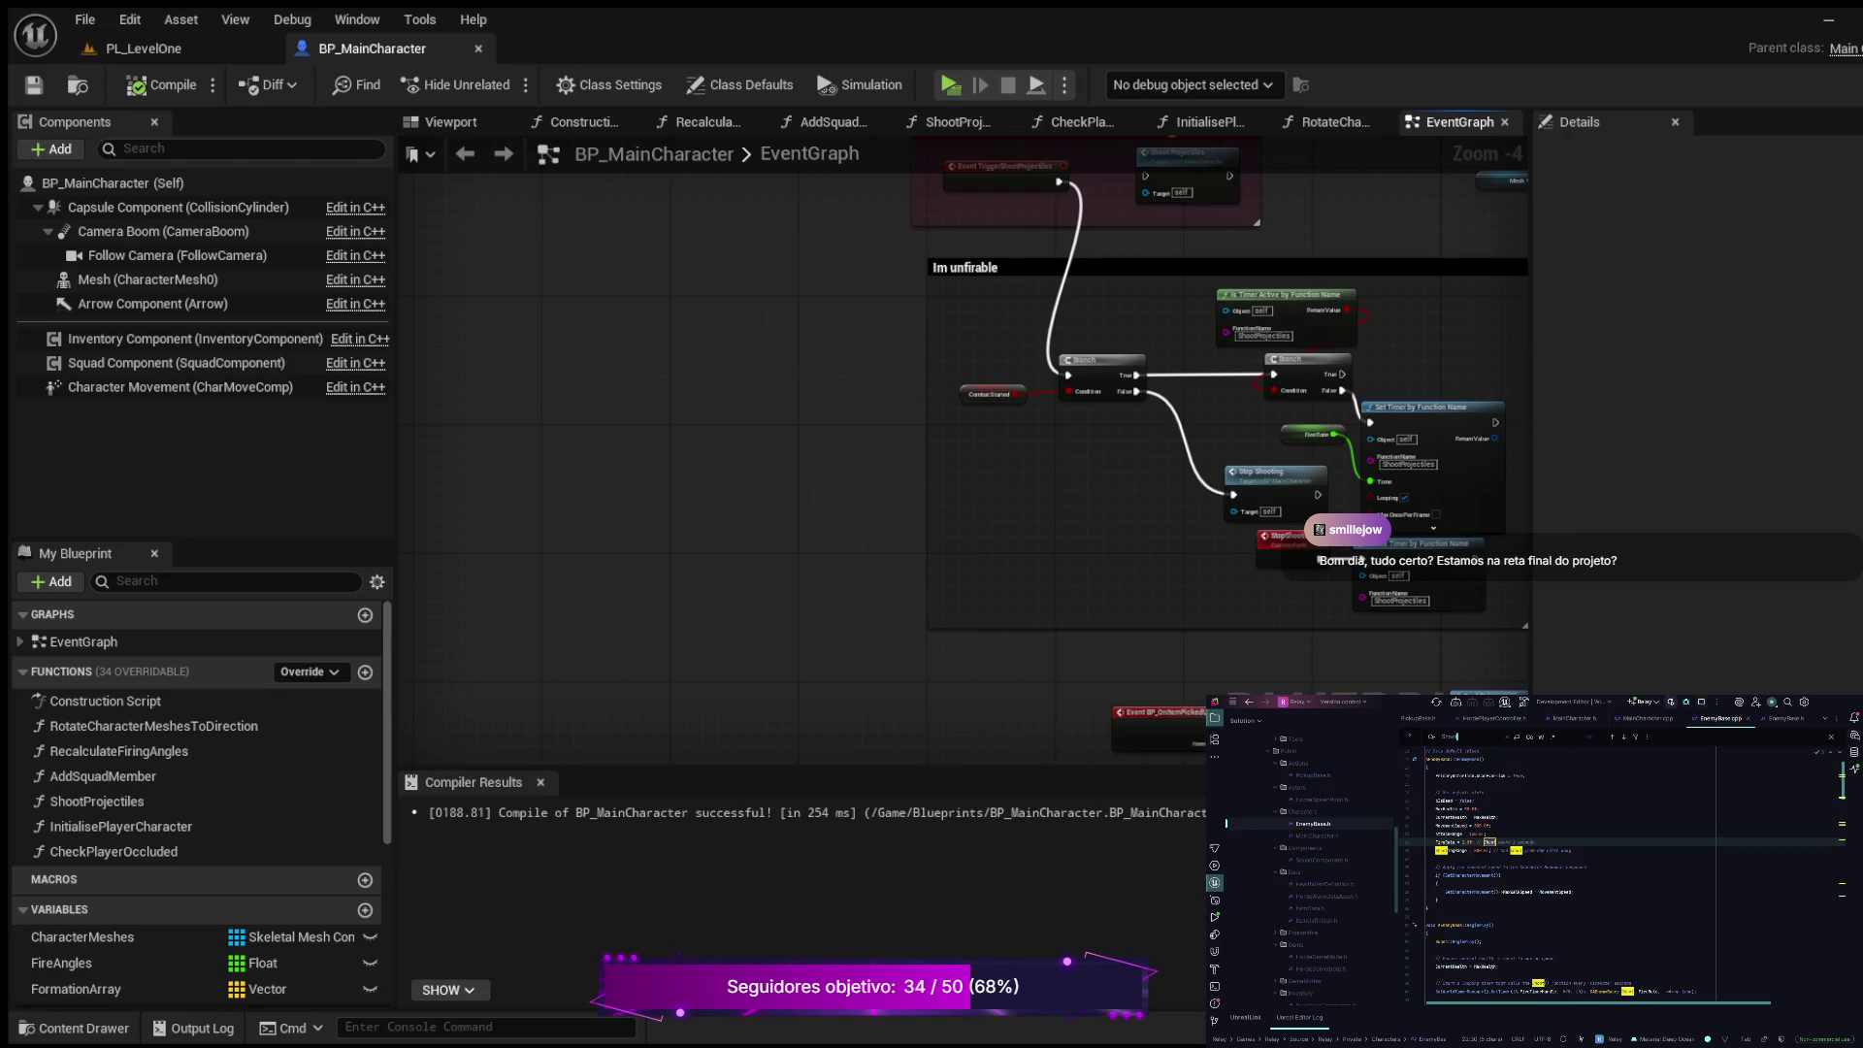
{"action": "key", "text": "Return"}
{"action": "key", "text": "Return"}
{"action": "key", "text": "Return"}
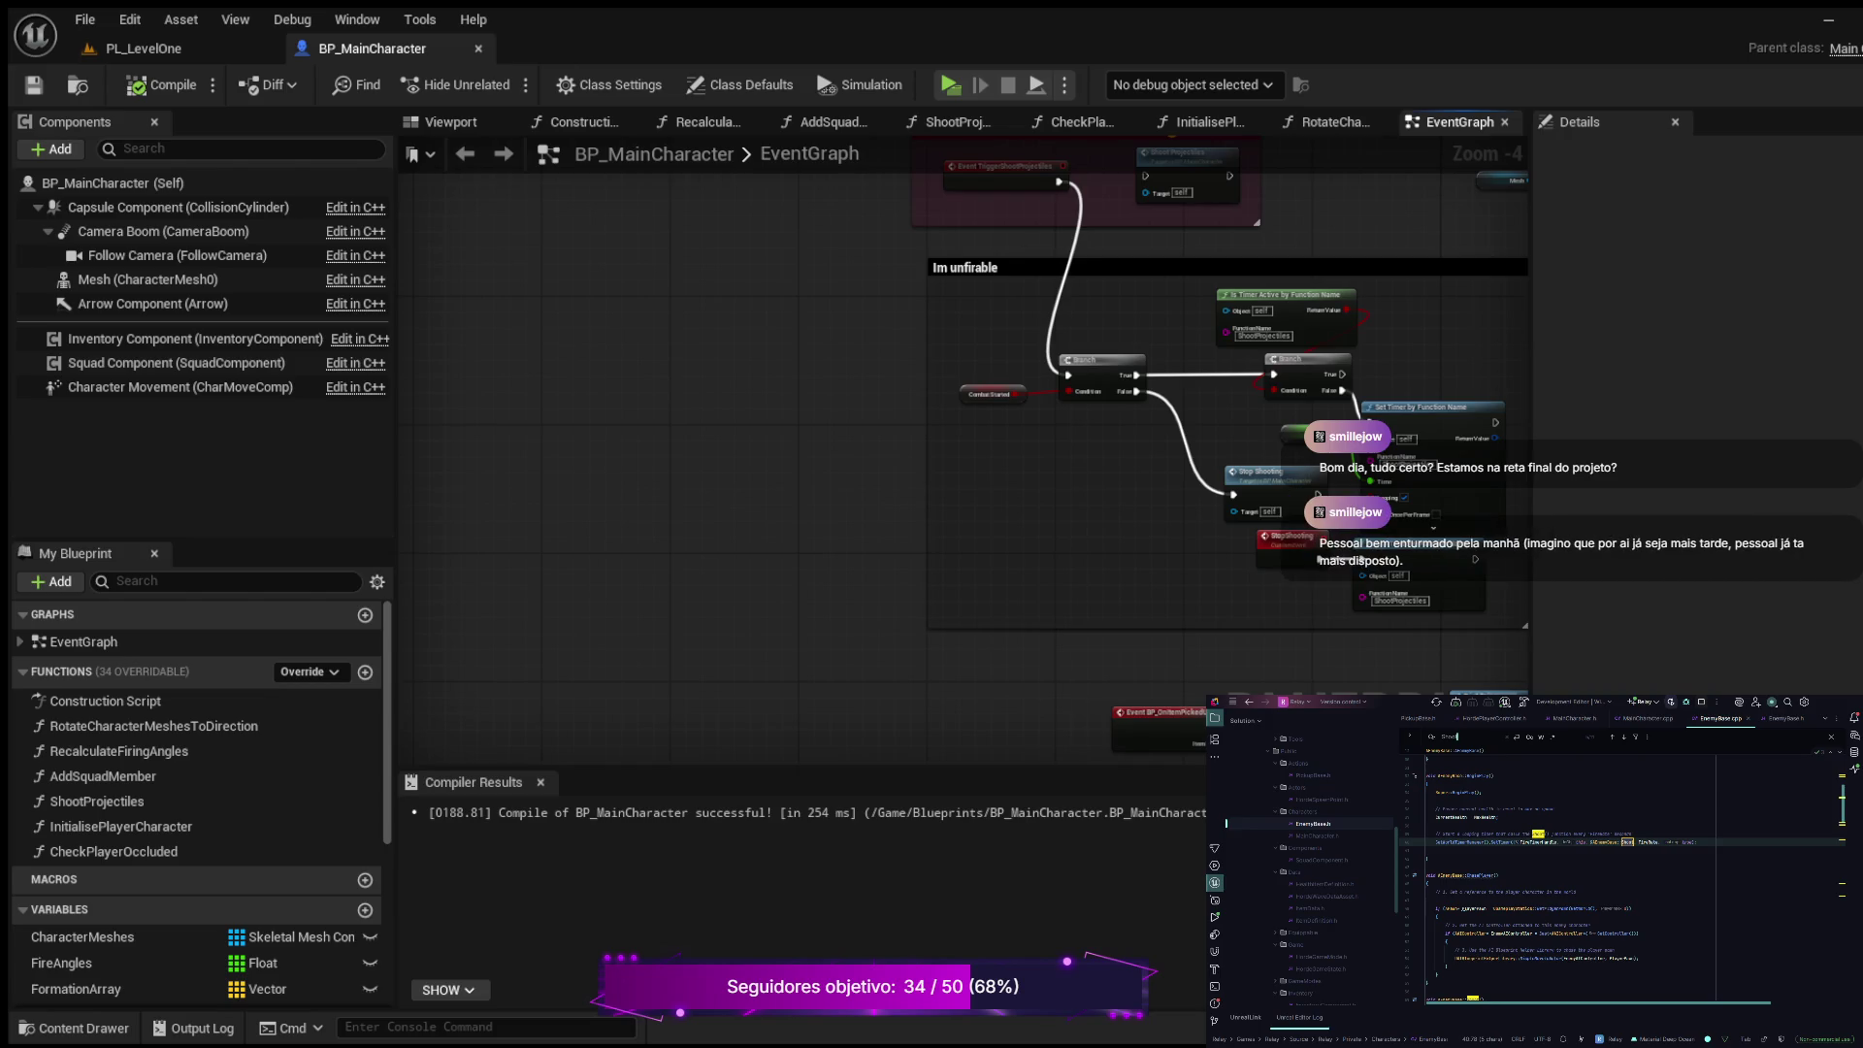
{"action": "key", "text": "Return"}
{"action": "key", "text": "Return"}
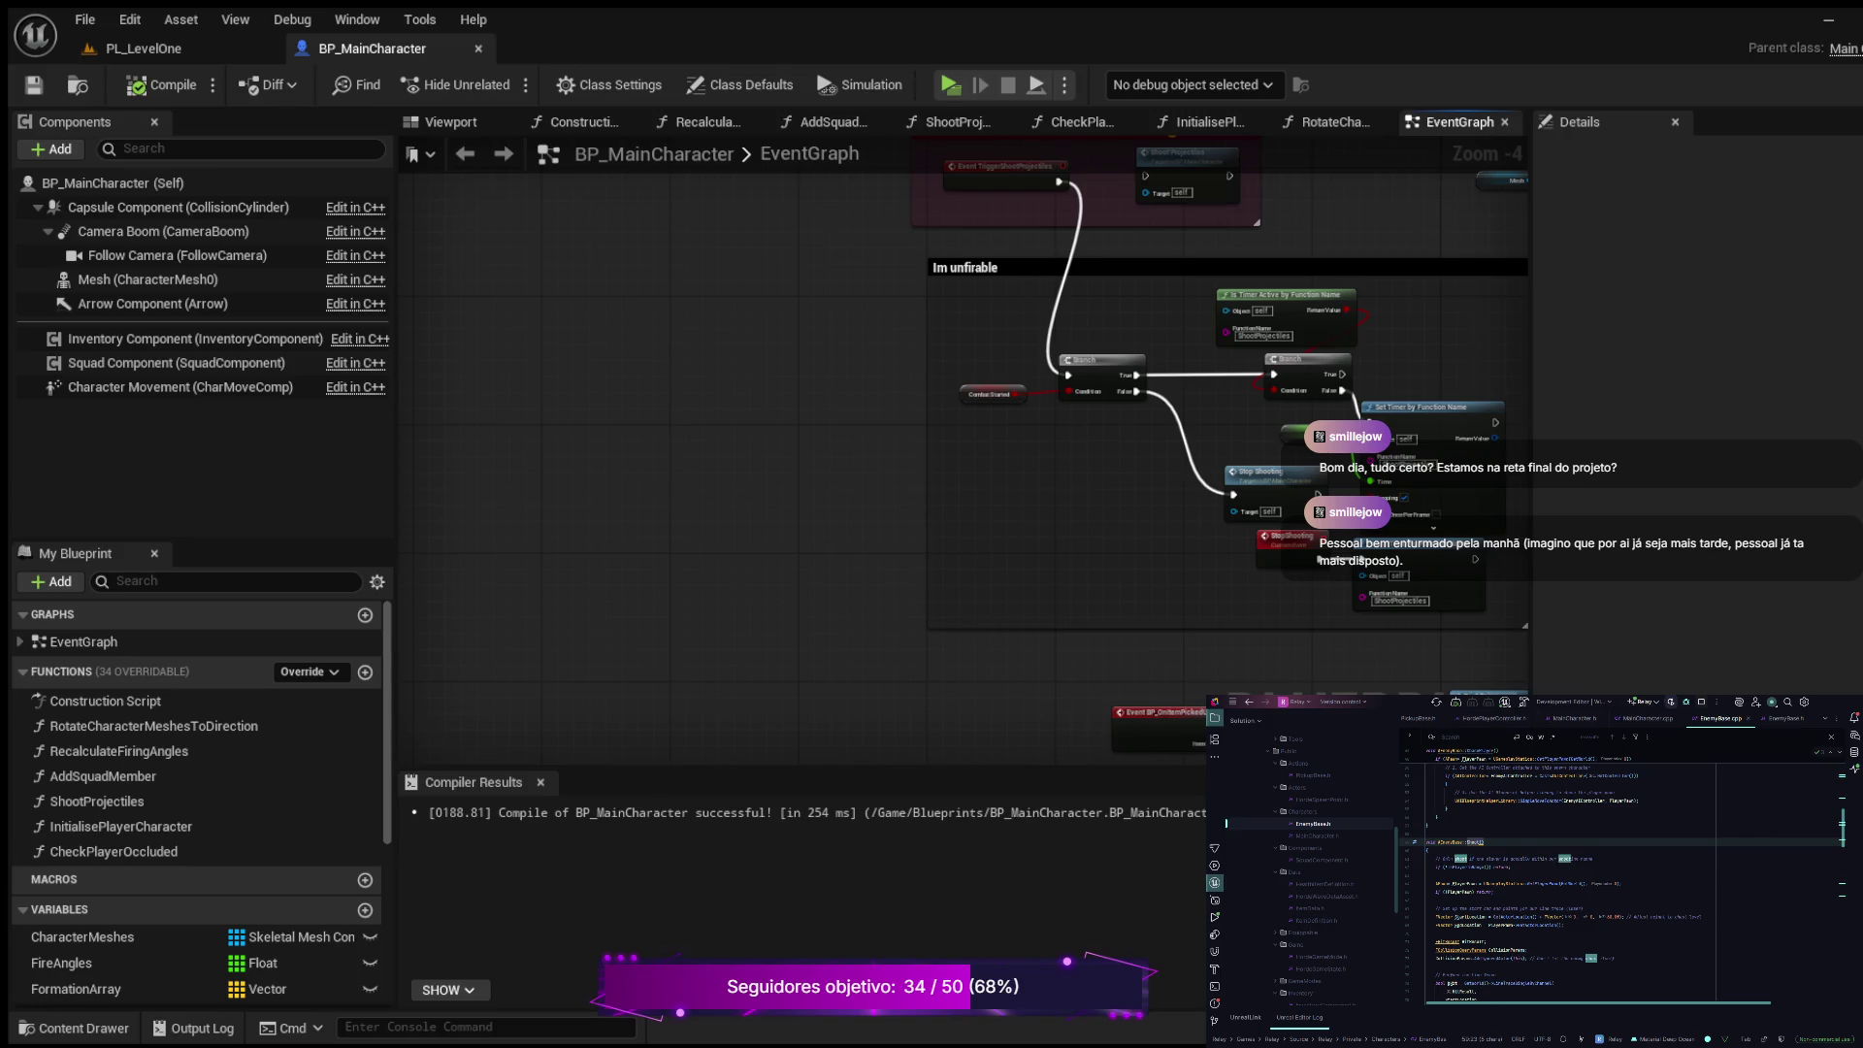
Step: After the ApplyDamage line, write the player-hit call passing ImpactPoint as an argument
{"action": "scroll", "coordinate": [1620, 873], "scroll_direction": "down", "scroll_amount": 4}
{"action": "scroll", "coordinate": [1620, 873], "scroll_direction": "down", "scroll_amount": 3}
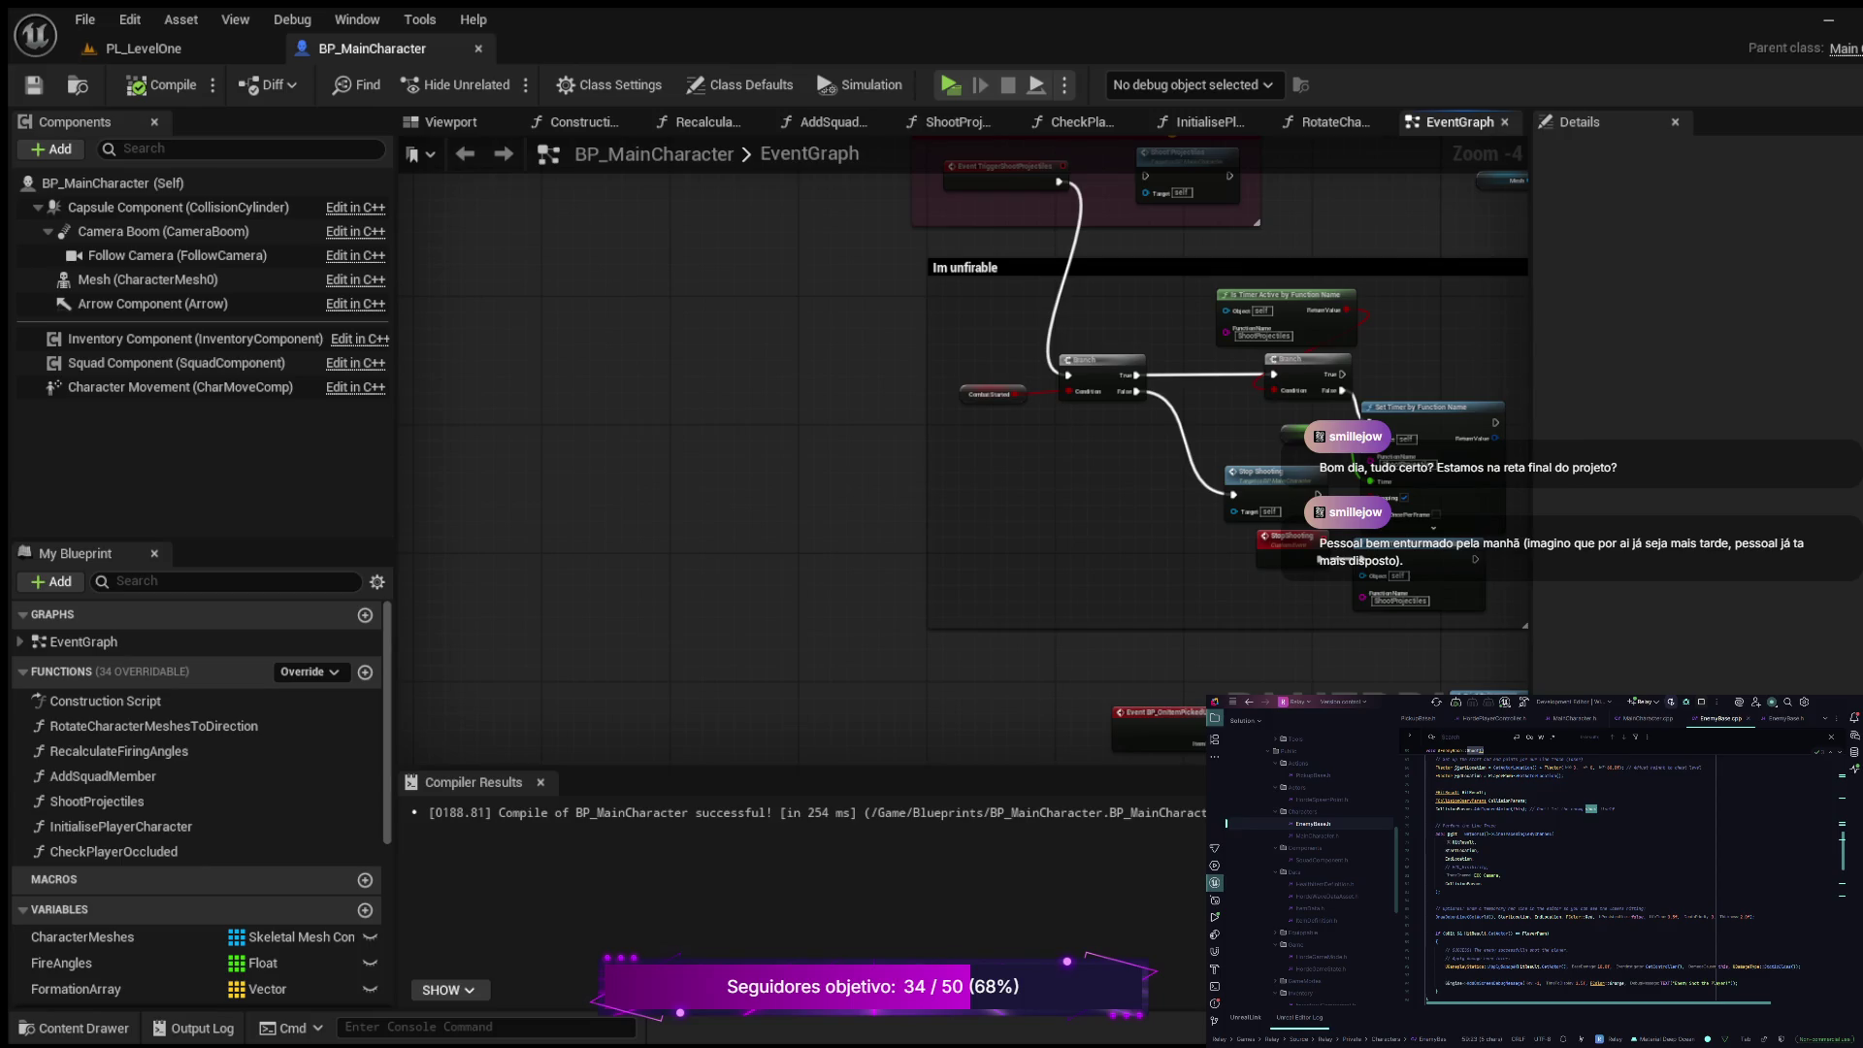
{"action": "key", "text": "Return"}
{"action": "key", "text": "Return"}
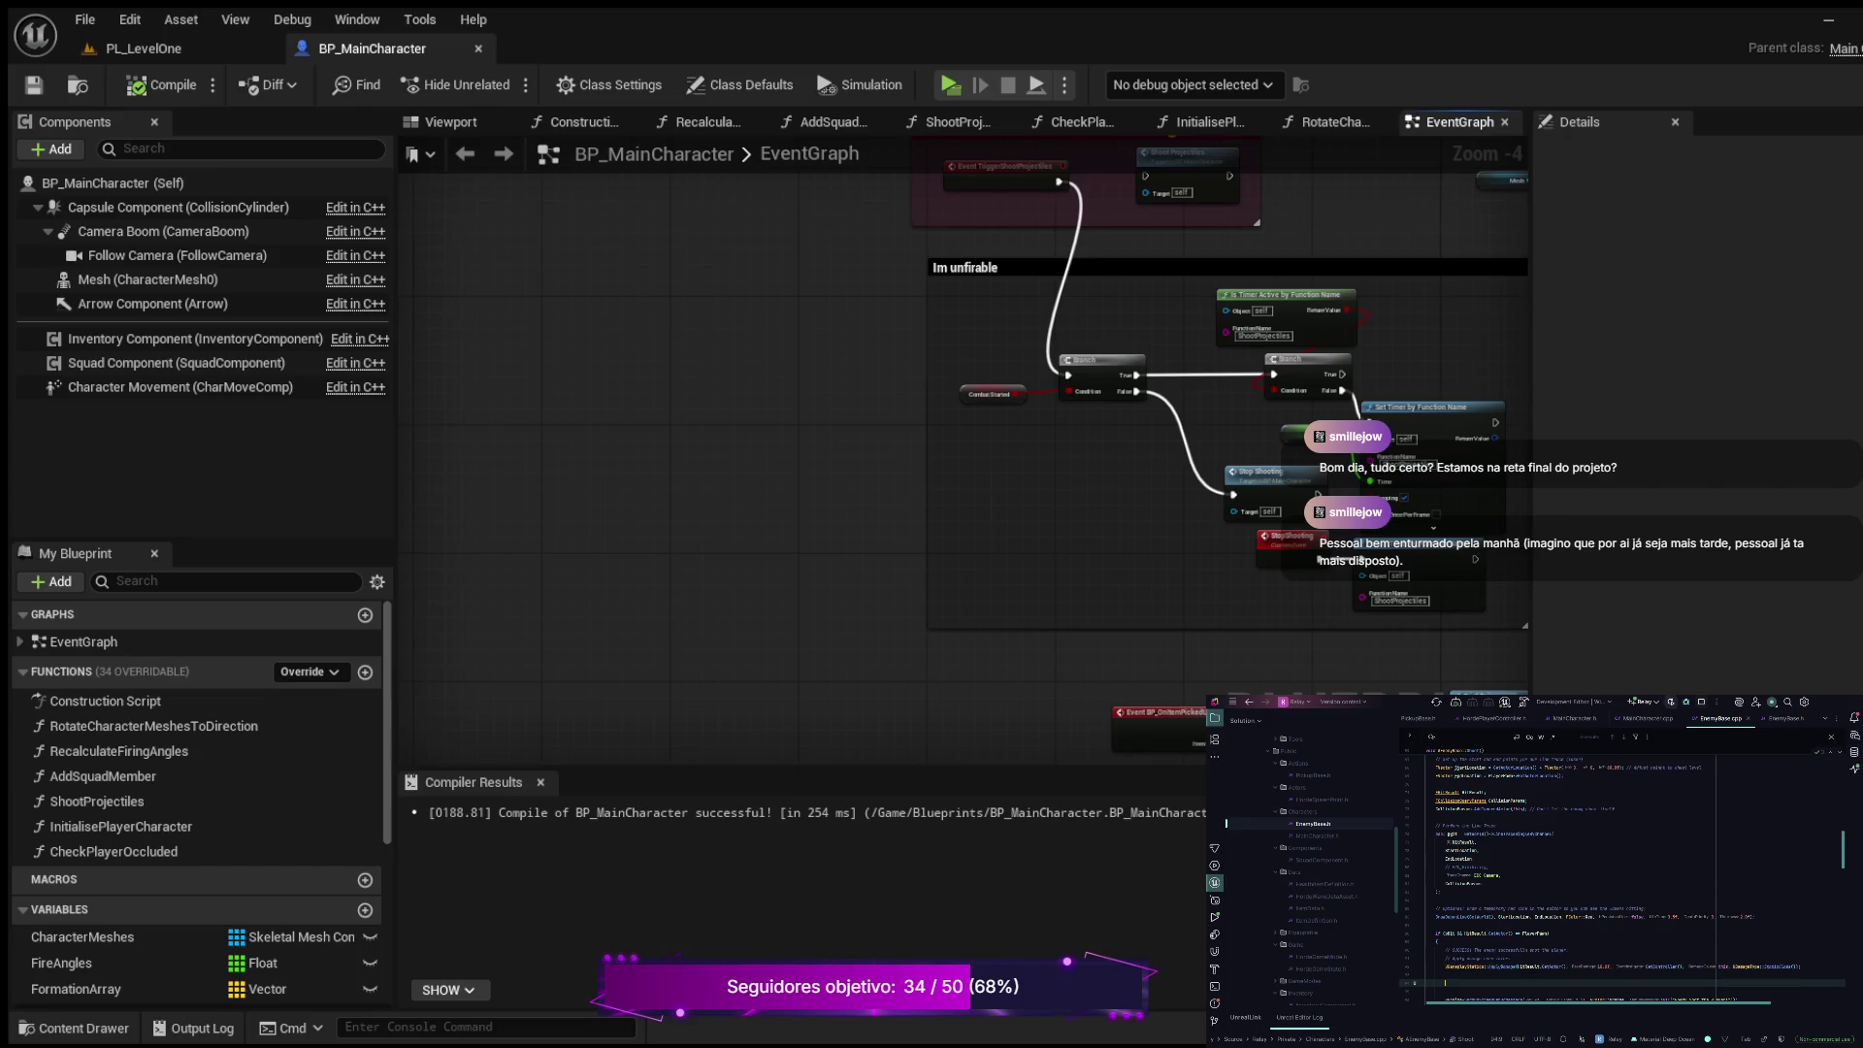
{"action": "type", "text": "if"}
{"action": "type", "text": "nfinite"}
{"action": "key", "text": "BackSpace"}
{"action": "type", "text": ","}
{"action": "type", "text": "ImpactPoint"}
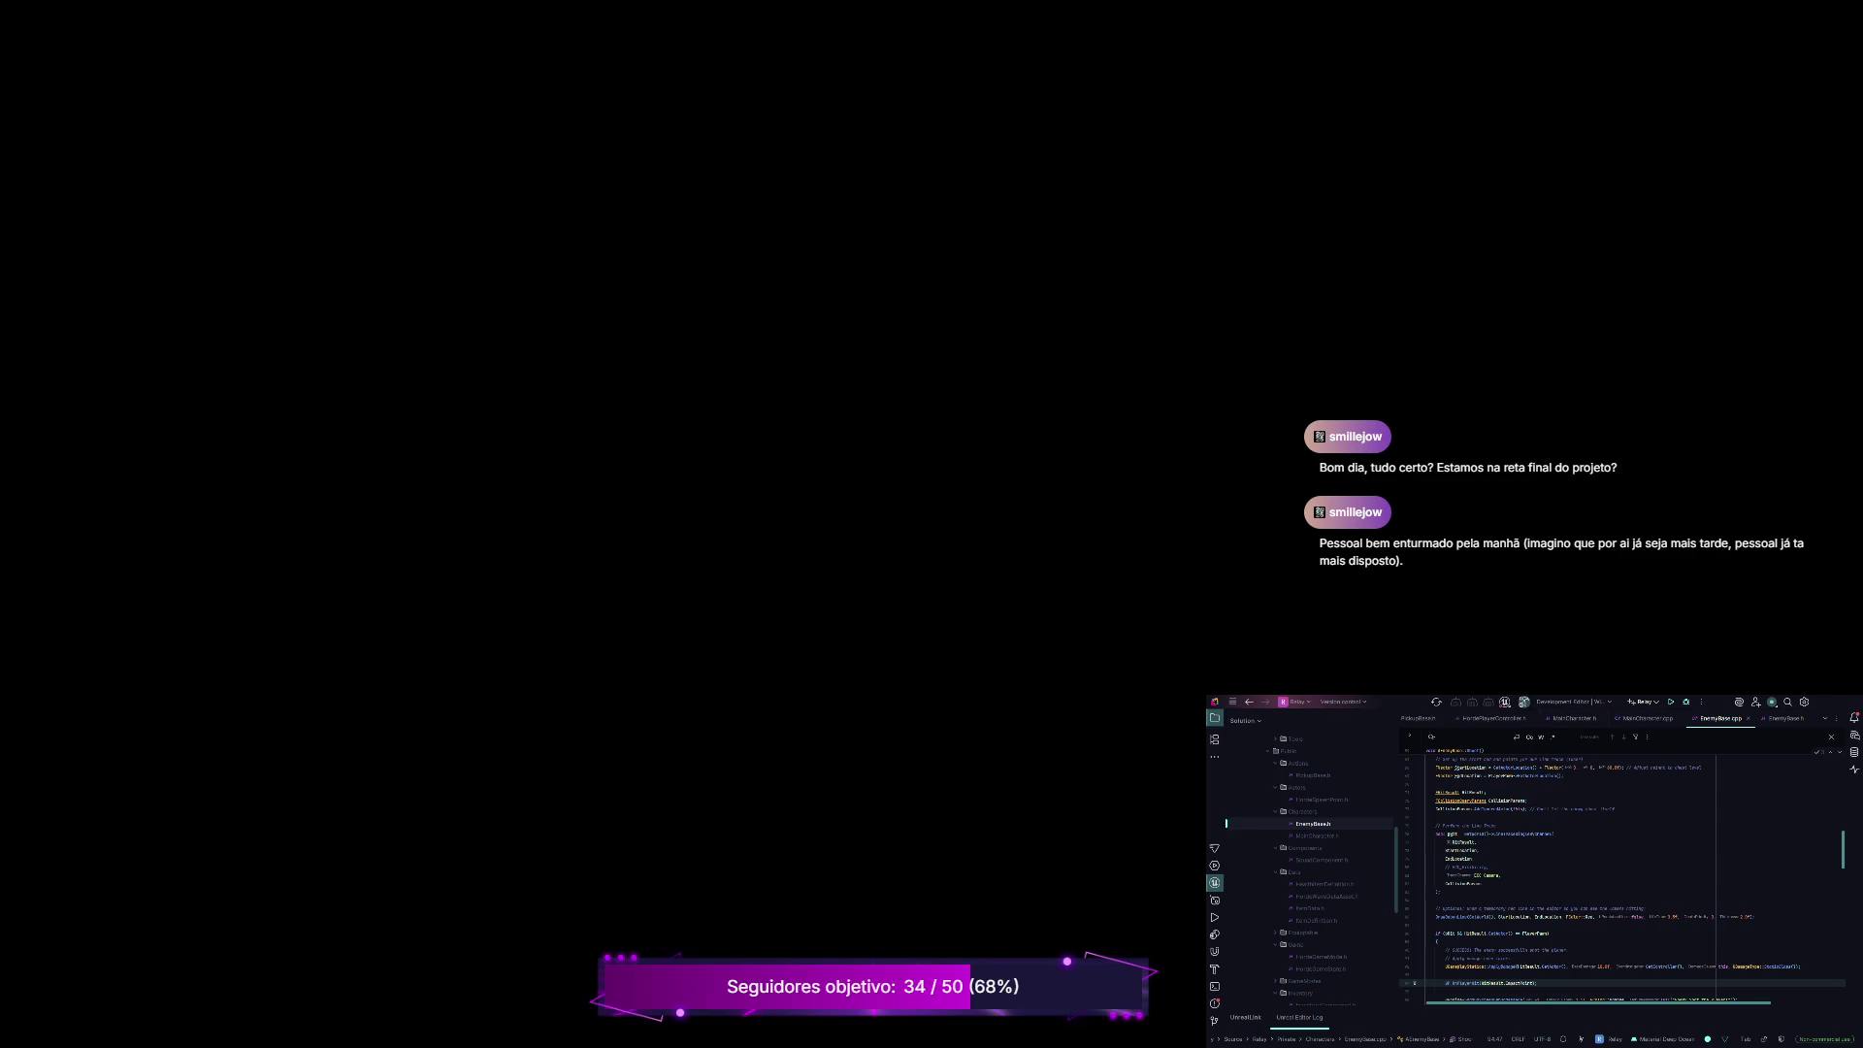
Step: Build the selected game projects in Rider to compile the new enemy shooting code
{"action": "key", "text": "ctrl+shift+b"}
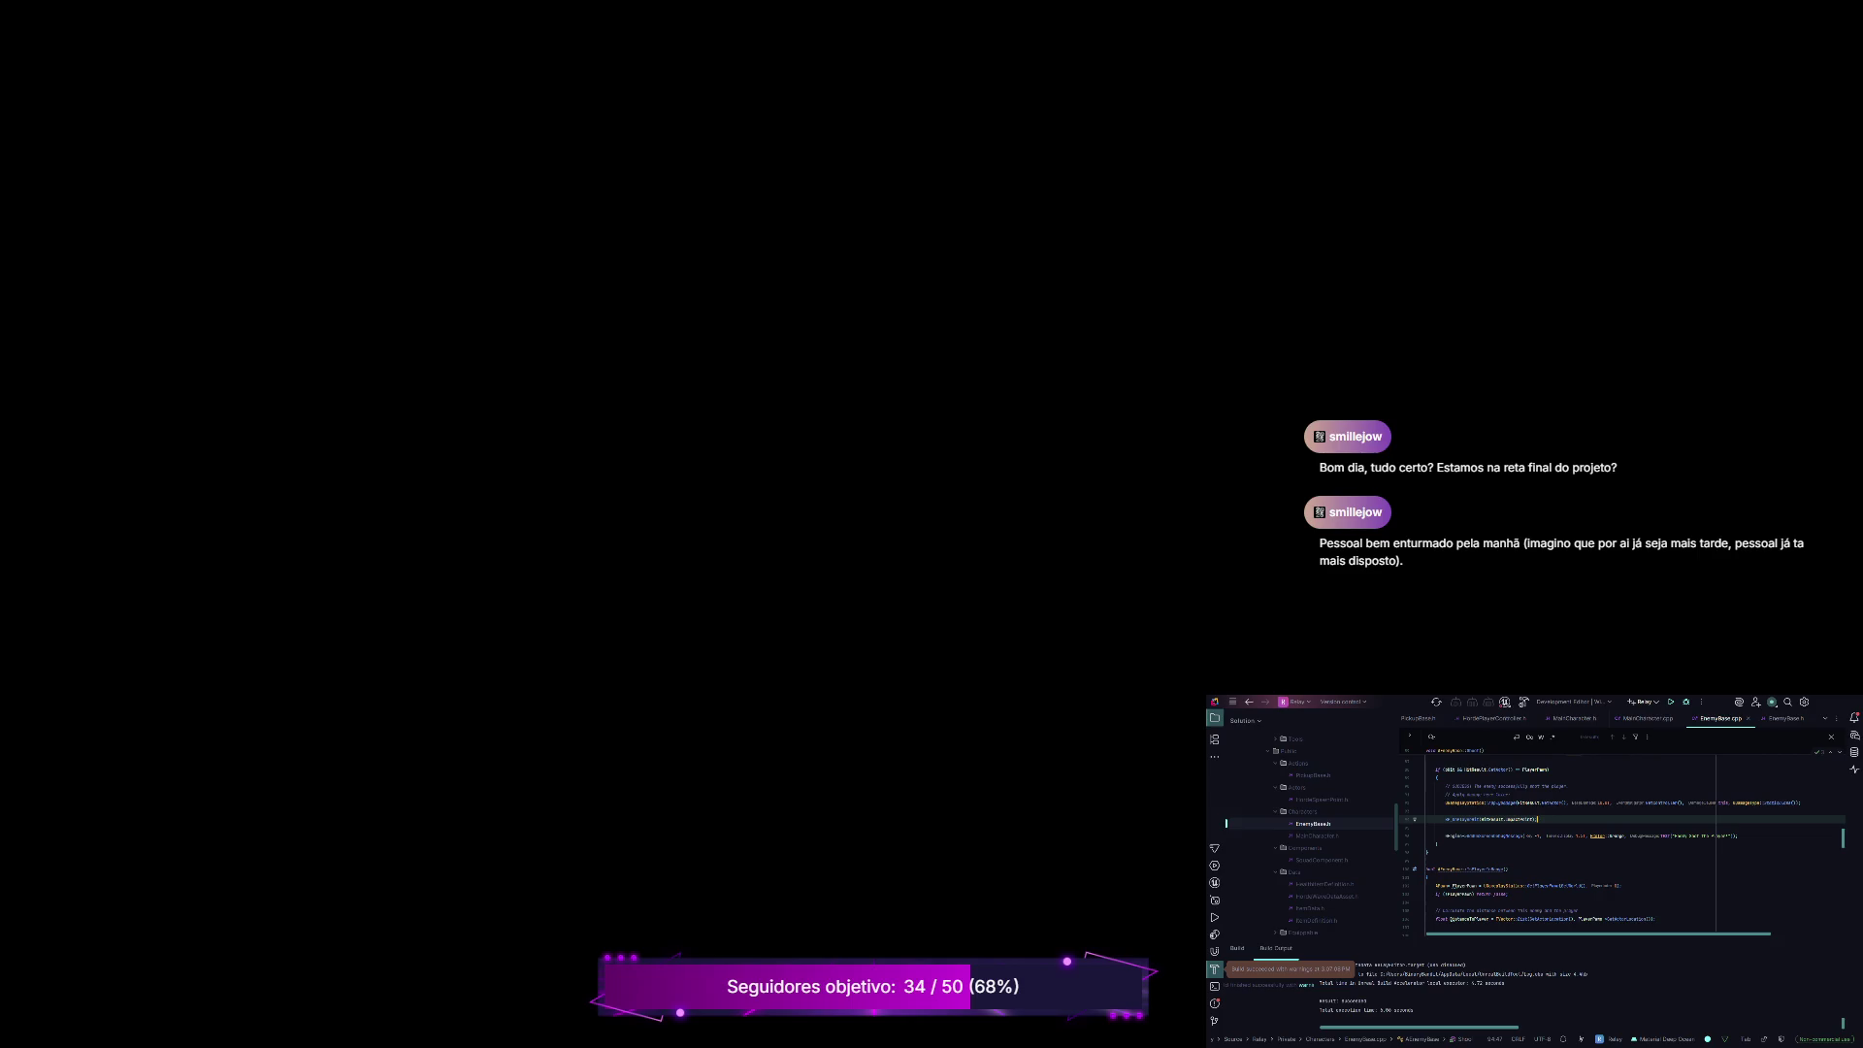
{"action": "left_click", "coordinate": [1670, 701]}
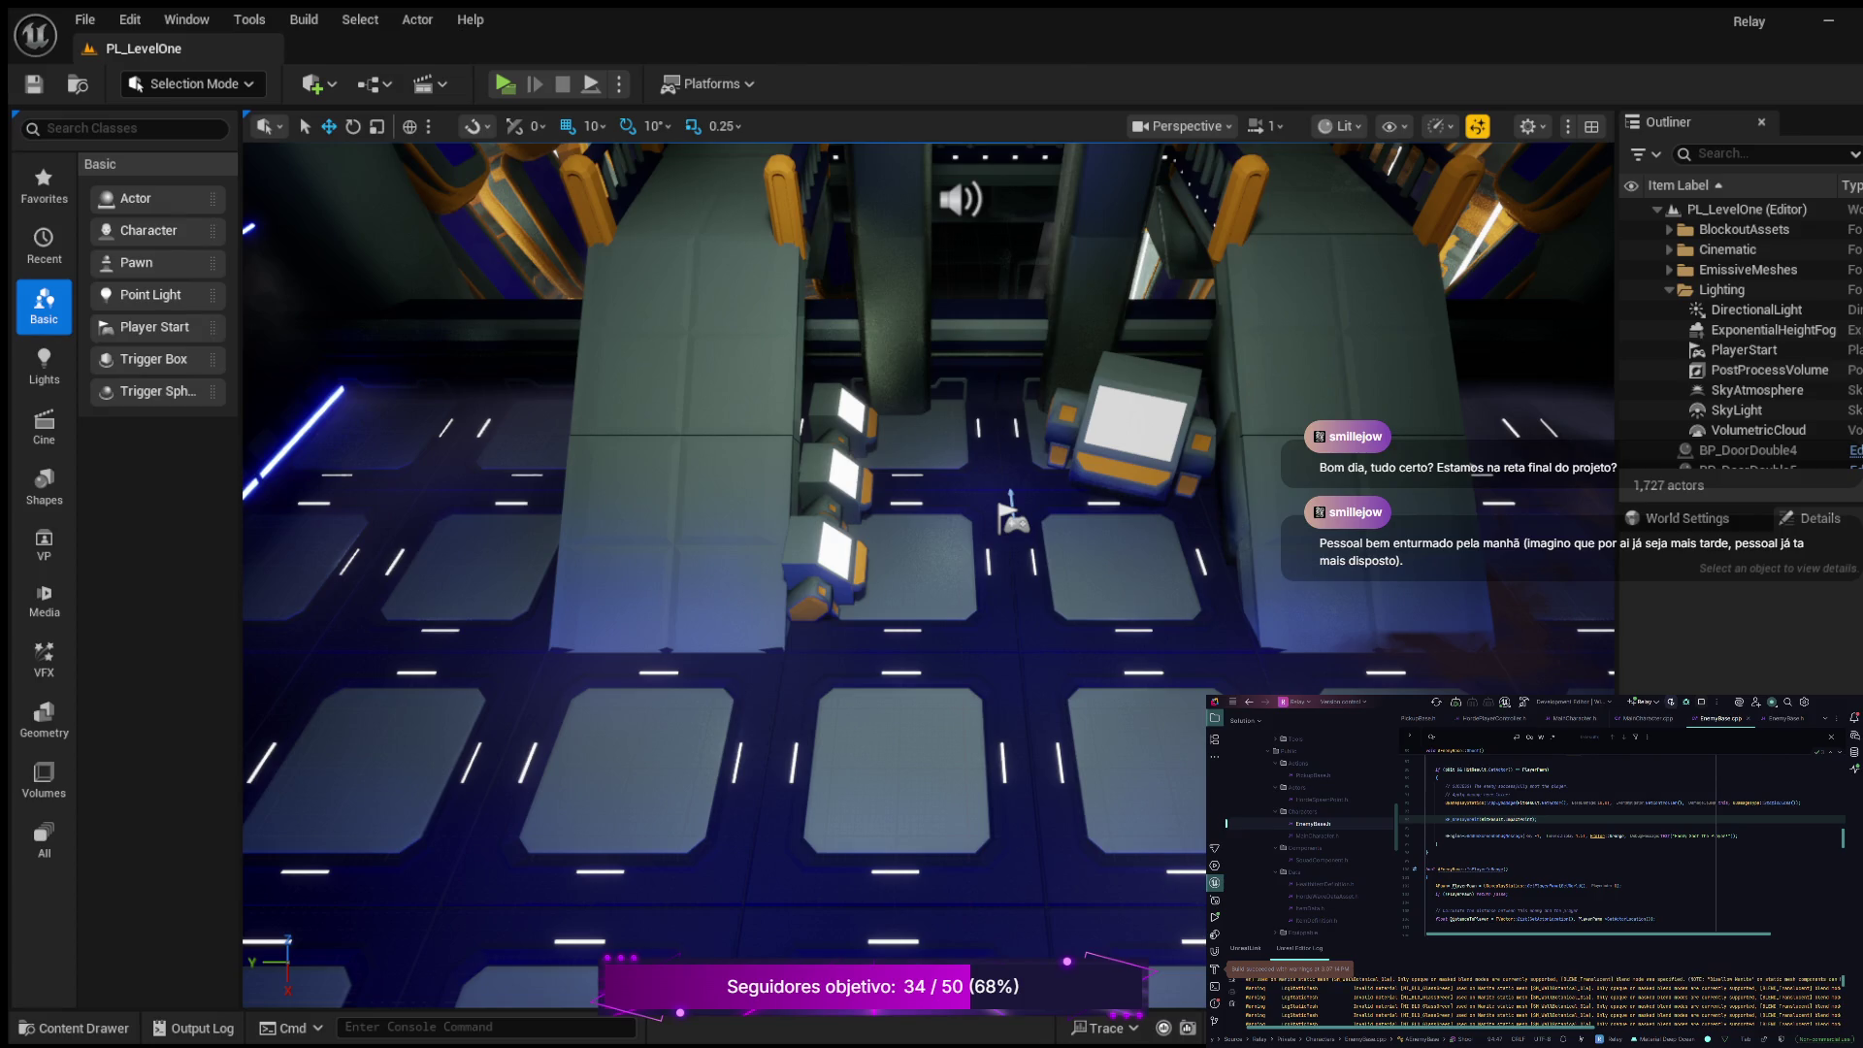
Step: Zoom out and pan the EventGraph to the OnItemPickedUp and Switch on Name nodes
{"action": "scroll", "coordinate": [692, 351], "scroll_direction": "down", "scroll_amount": 2}
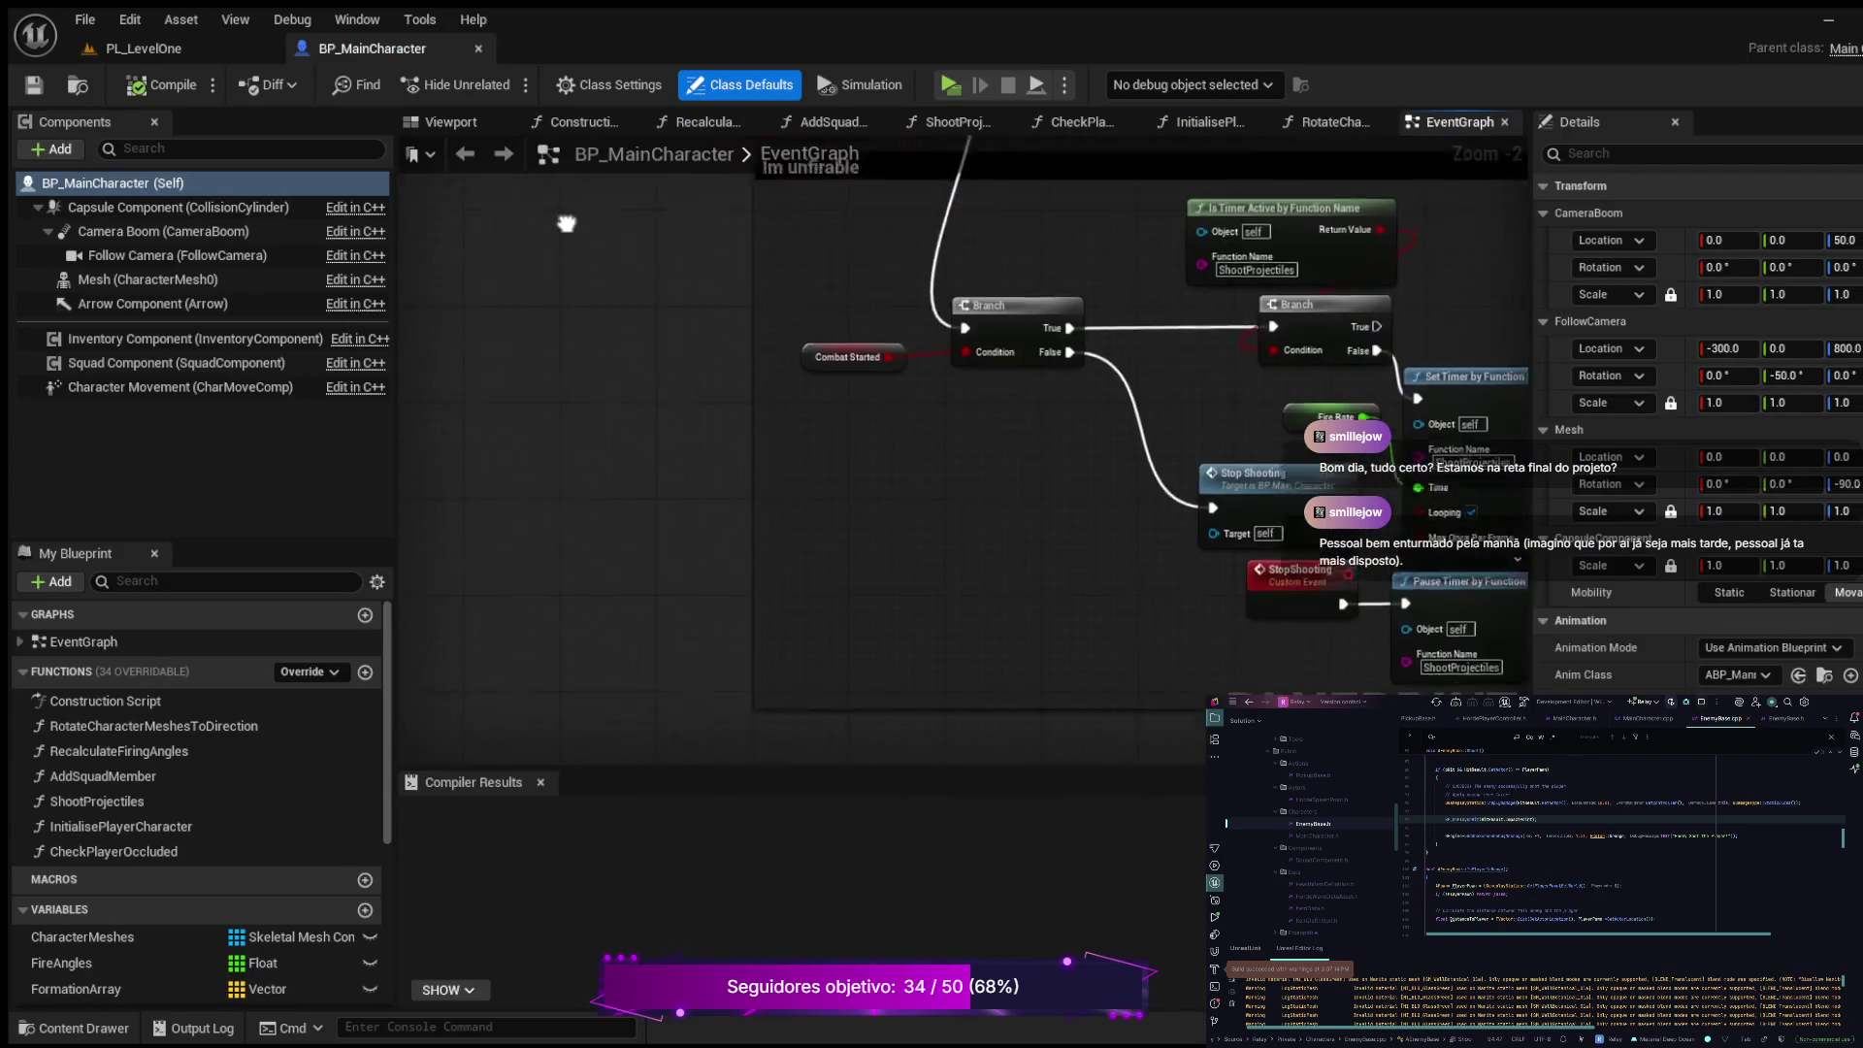
{"action": "left_click_drag", "start_coordinate": [692, 544], "coordinate": [692, 351]}
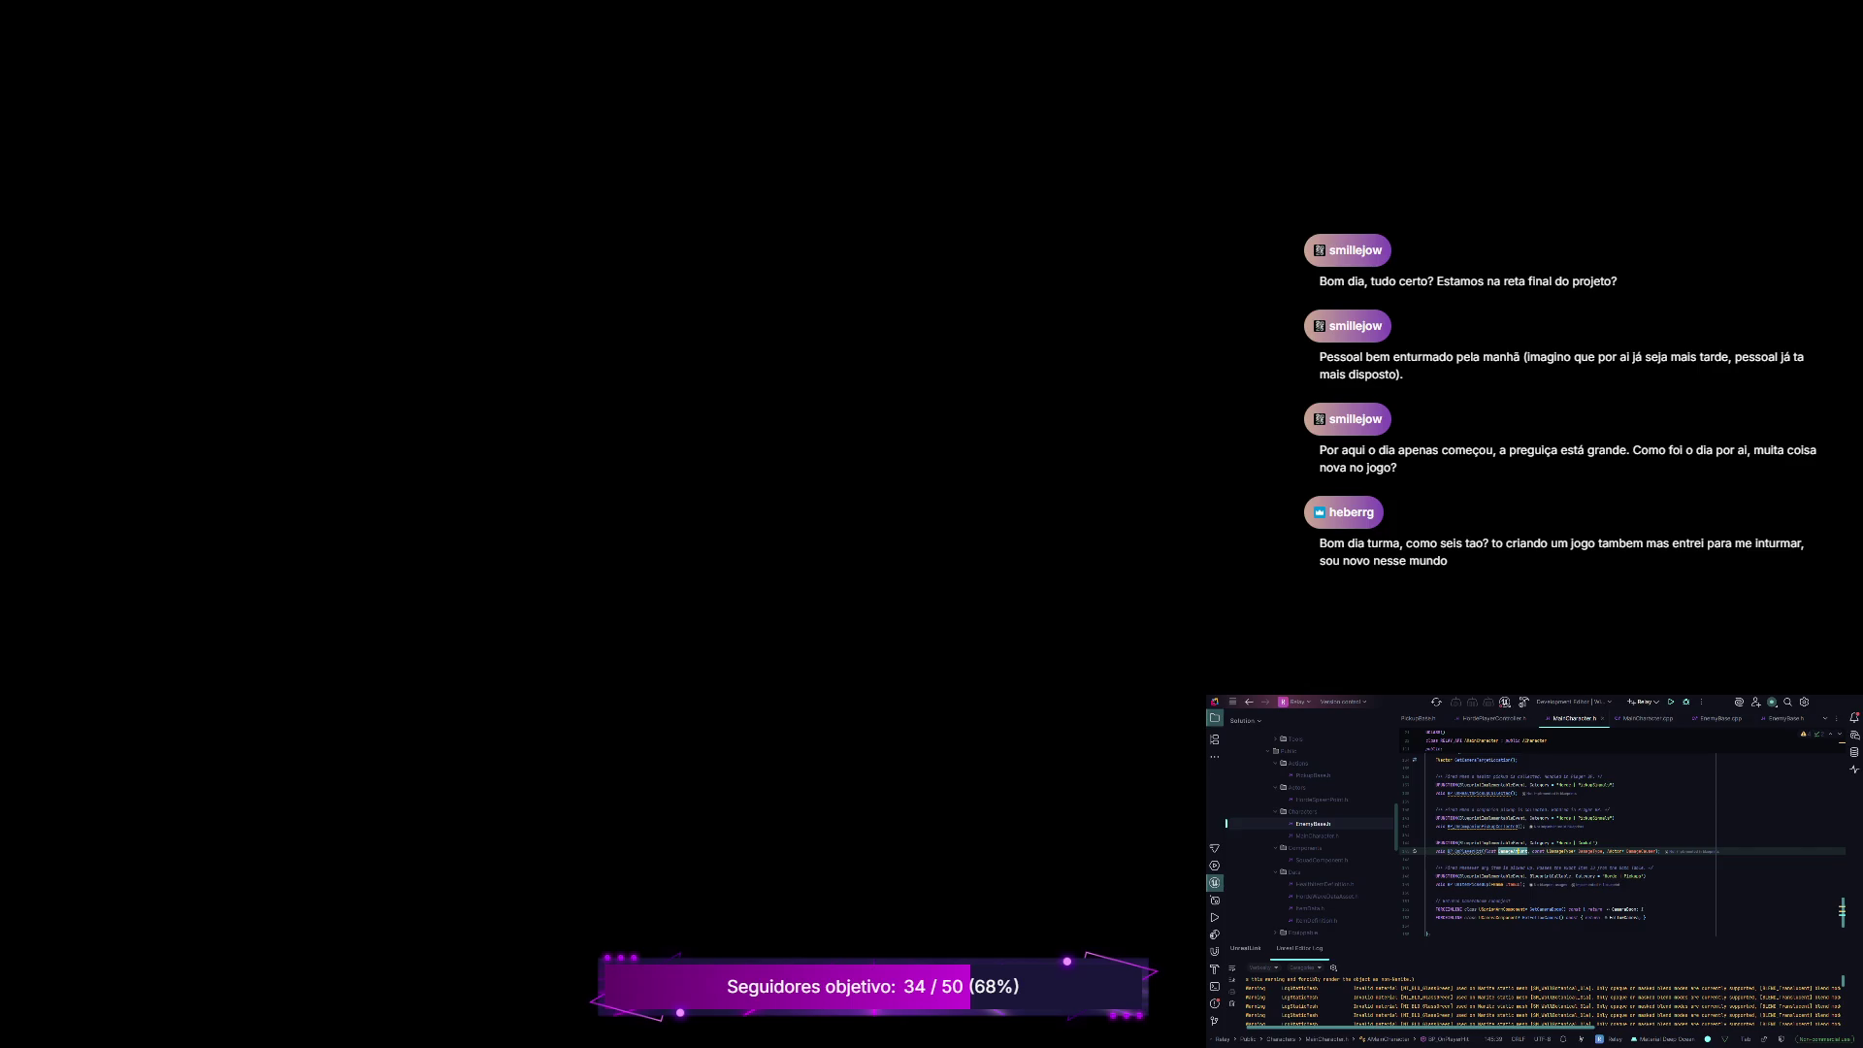
Step: Find TakeDamage in MainCharacter.cpp and insert new lines after the CurrentHealth update
{"action": "key", "text": "ctrl+f"}
{"action": "type", "text": "TakeDamage"}
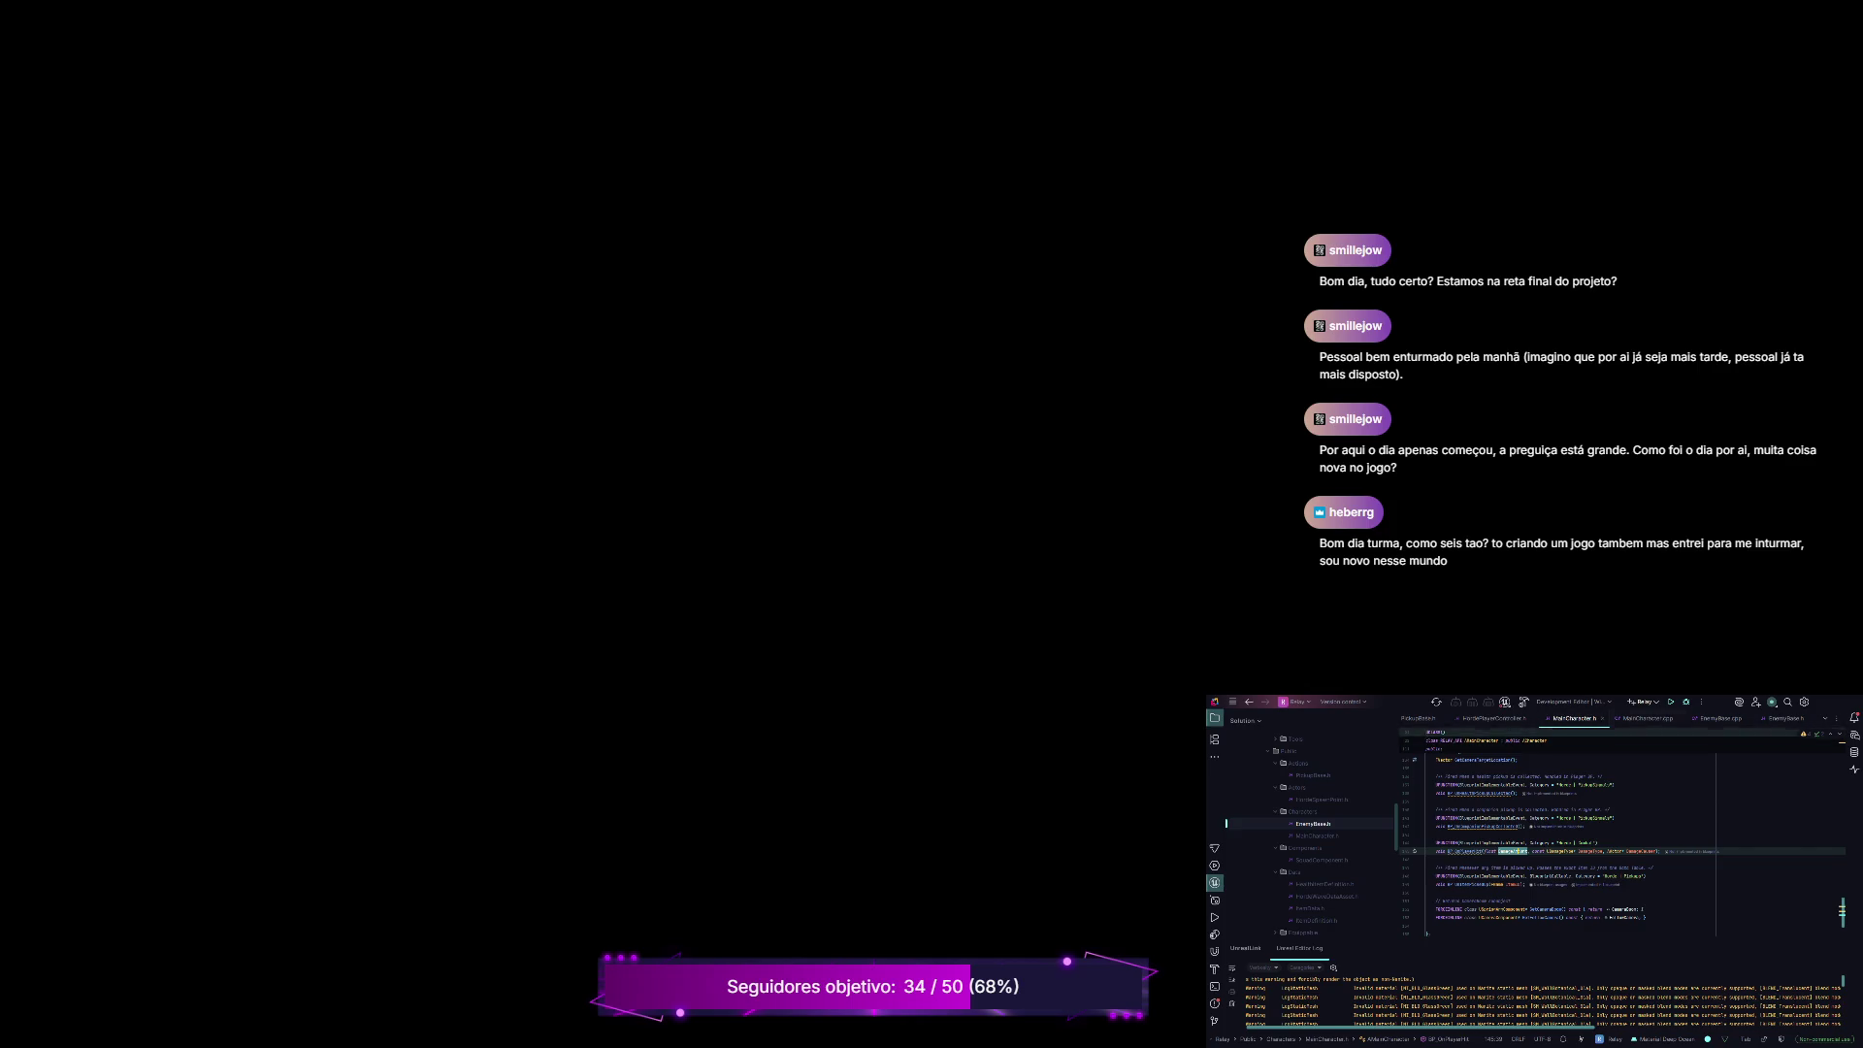
{"action": "scroll", "coordinate": [1622, 848], "scroll_direction": "up", "scroll_amount": 1}
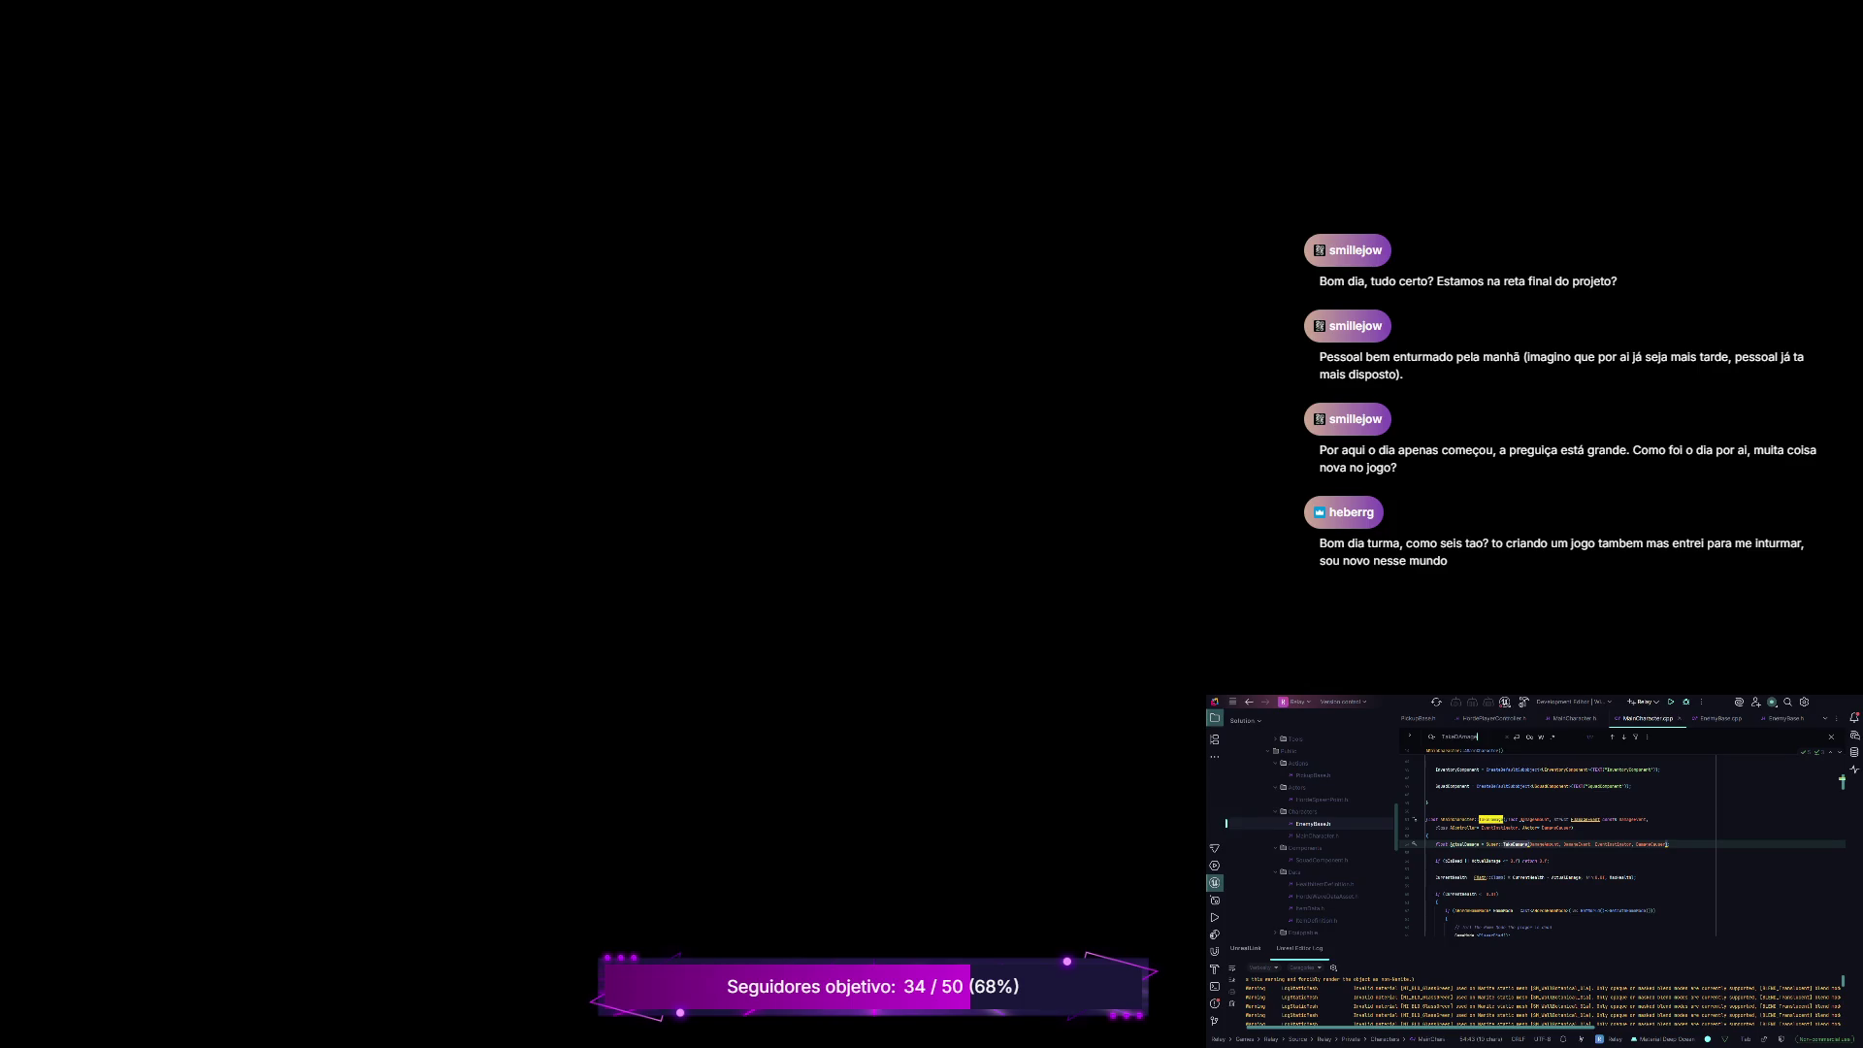
{"action": "scroll", "coordinate": [1622, 847], "scroll_direction": "down", "scroll_amount": 1}
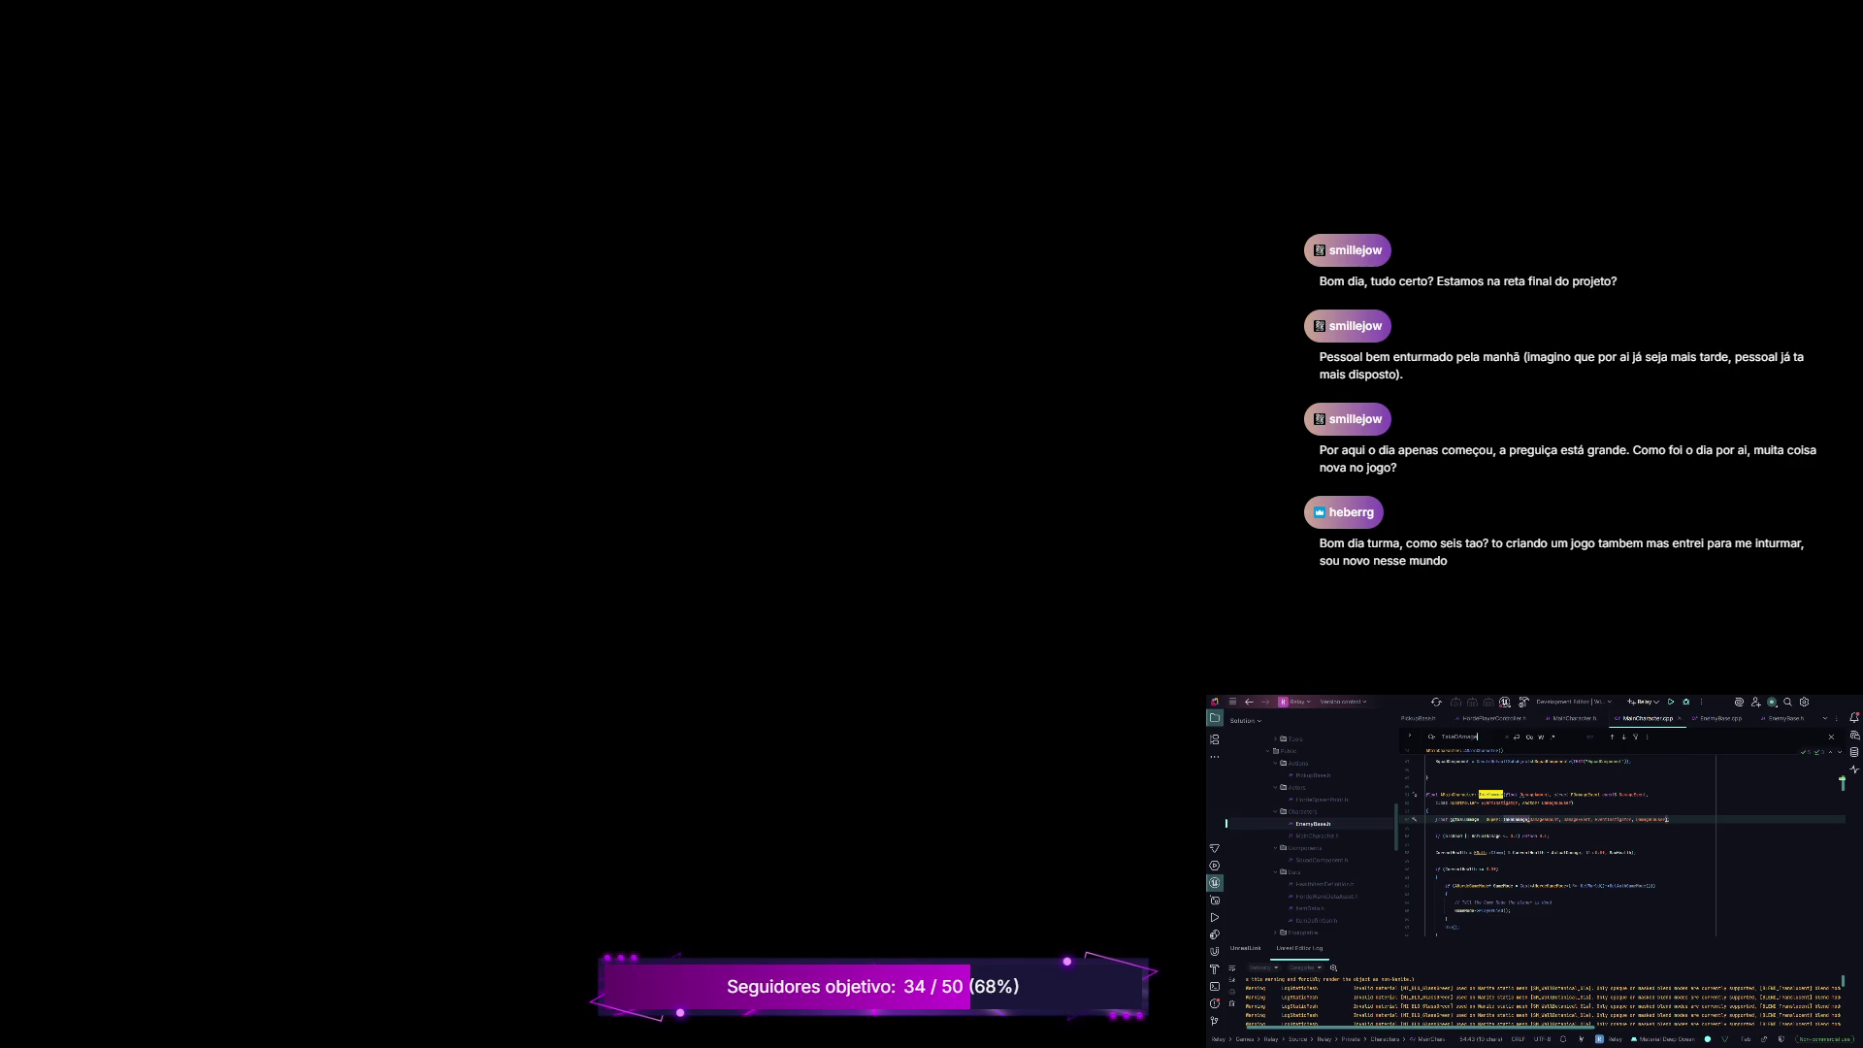
{"action": "left_click", "coordinate": [1636, 852]}
{"action": "key", "text": "Return"}
{"action": "key", "text": "Return"}
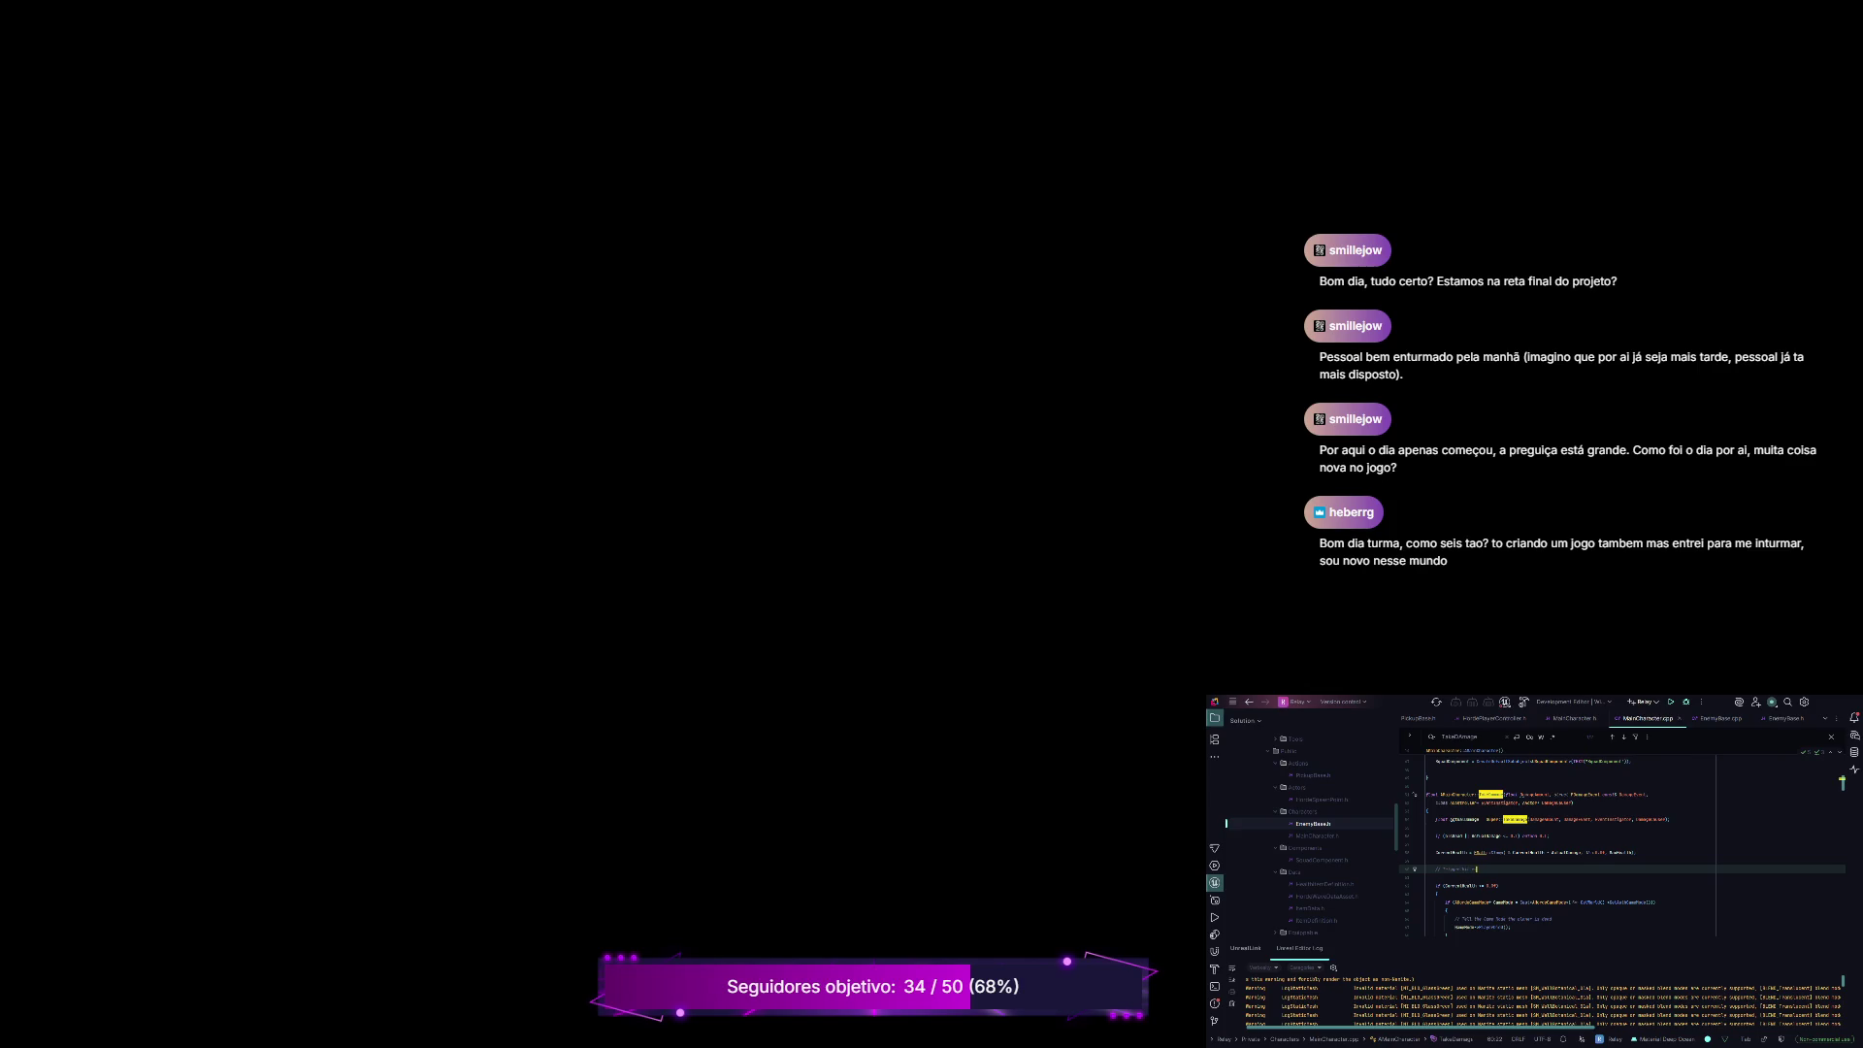
{"action": "key", "text": "Return"}
Step: Start the player-hit call on line 52 with DamageAmount, DamageEvent and EventInstigator arguments
{"action": "type", "text": "ifa"}
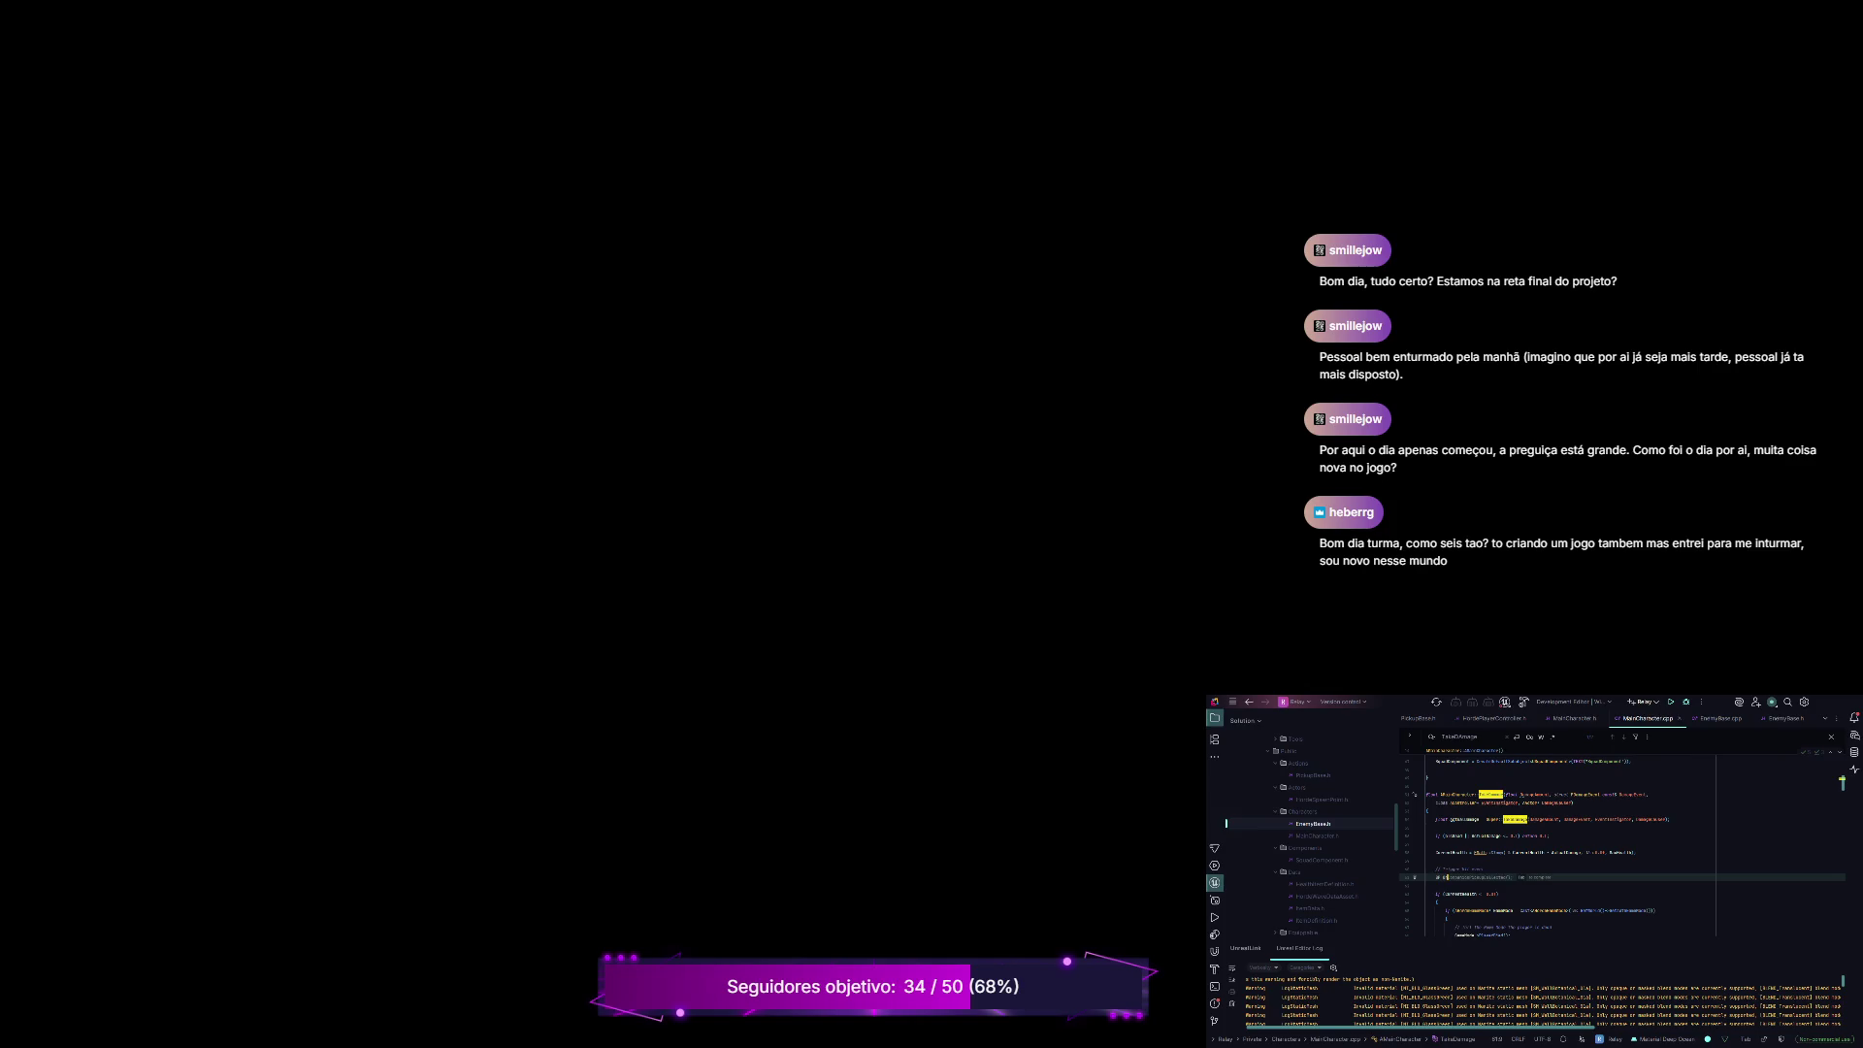
{"action": "key", "text": "BackSpace"}
{"action": "type", "text": "sPlayerD"}
{"action": "type", "text": "("}
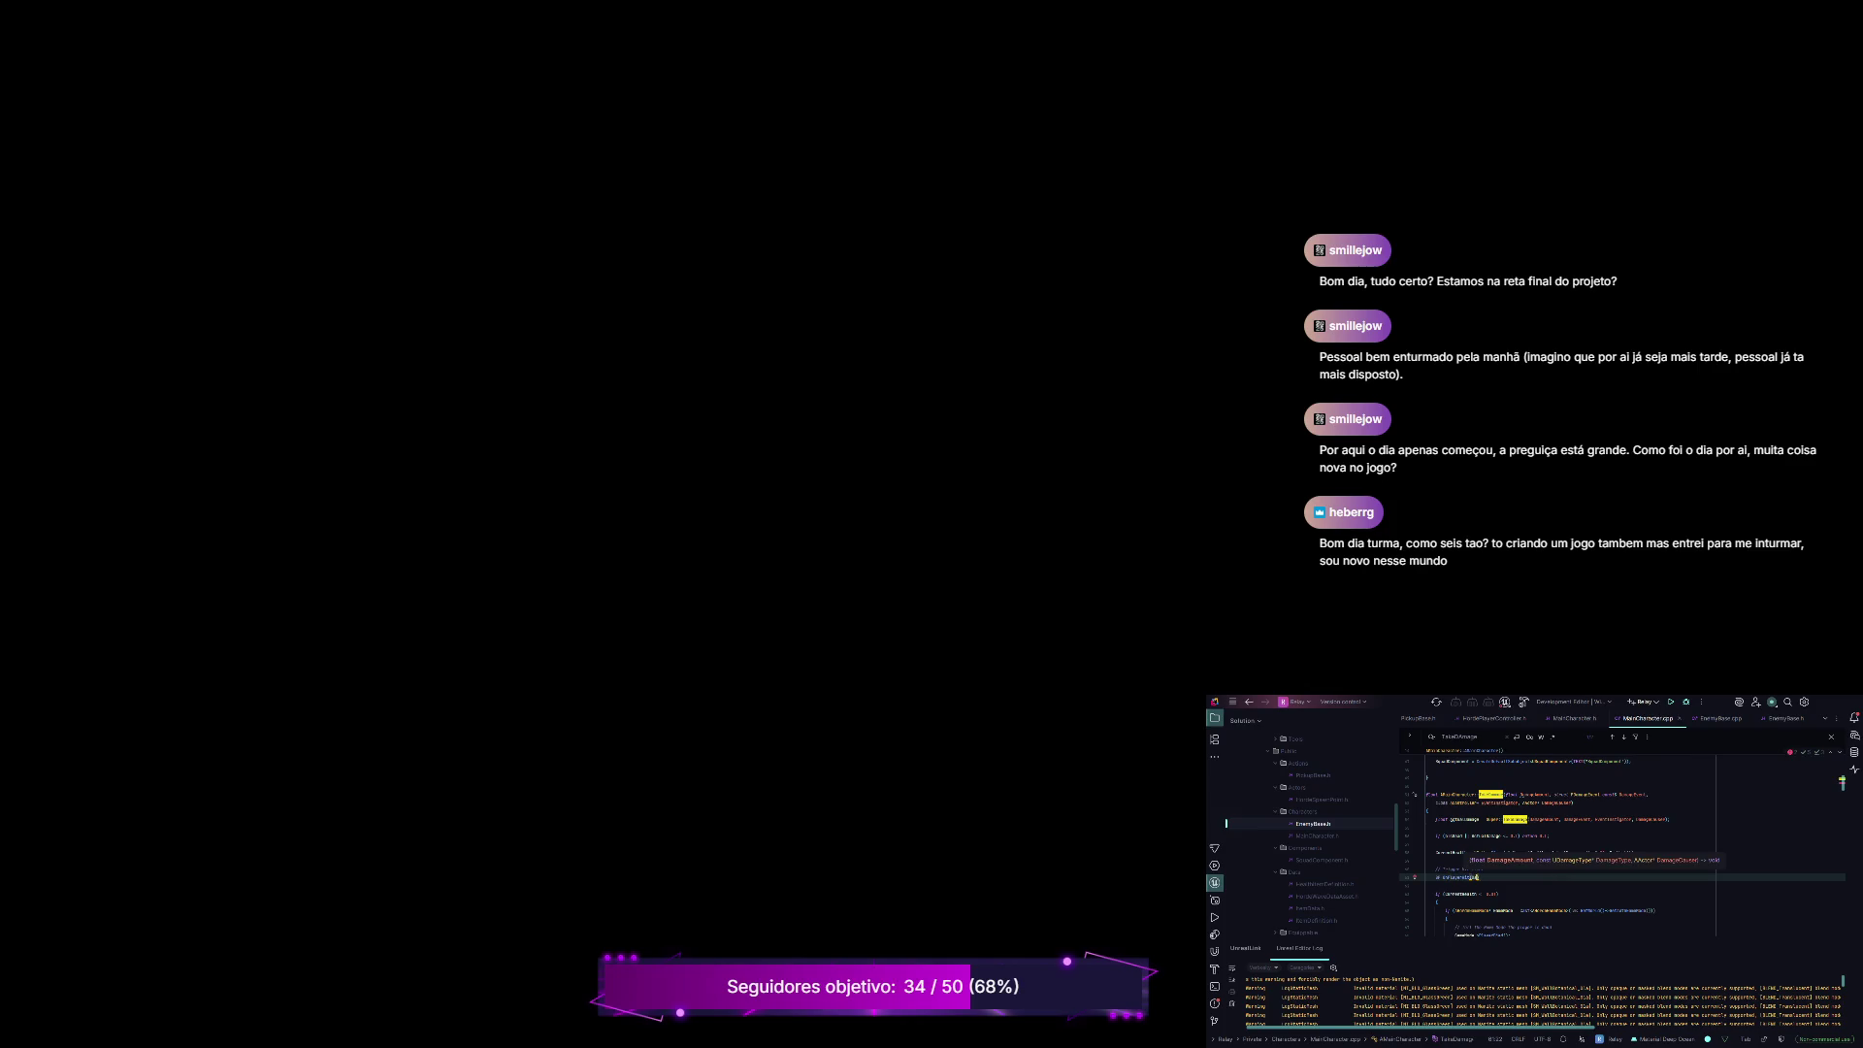
{"action": "type", "text": "DamageAmount"}
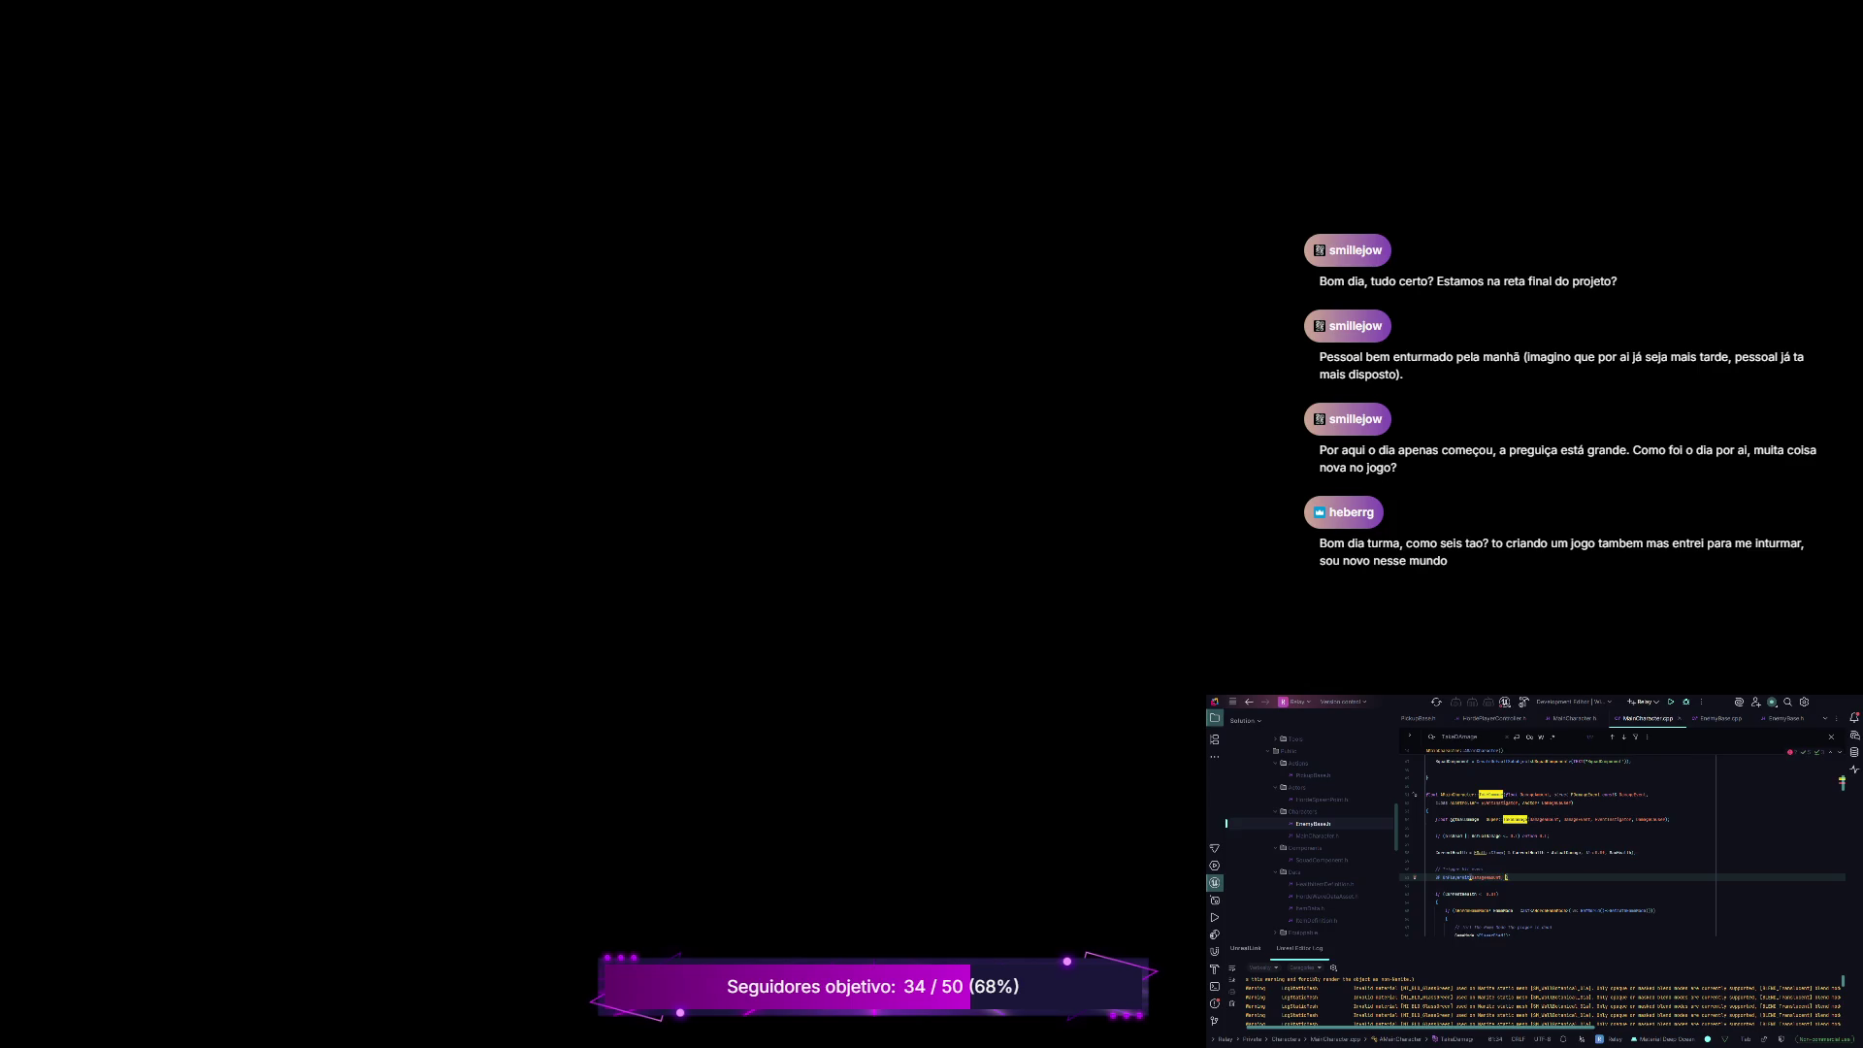
{"action": "type", "text": "n"}
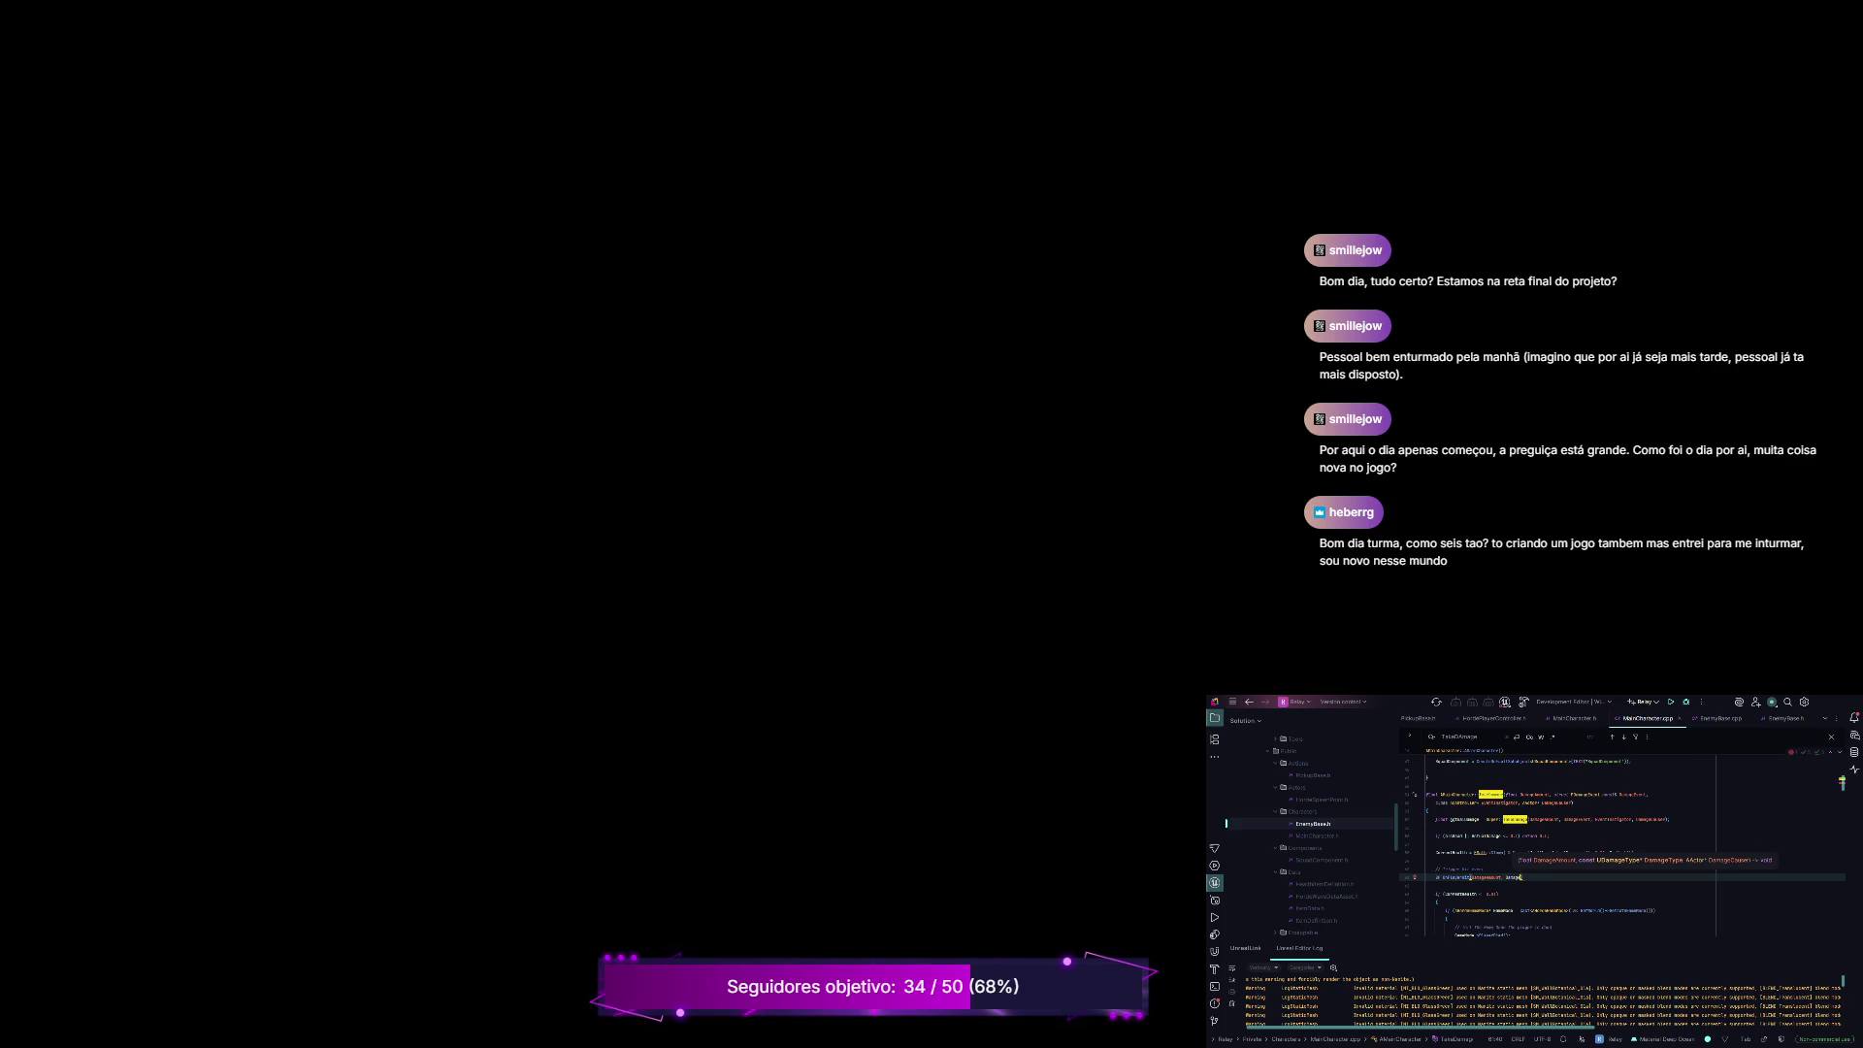
{"action": "type", "text": "Event, "}
{"action": "type", "text": "EventInstigator"}
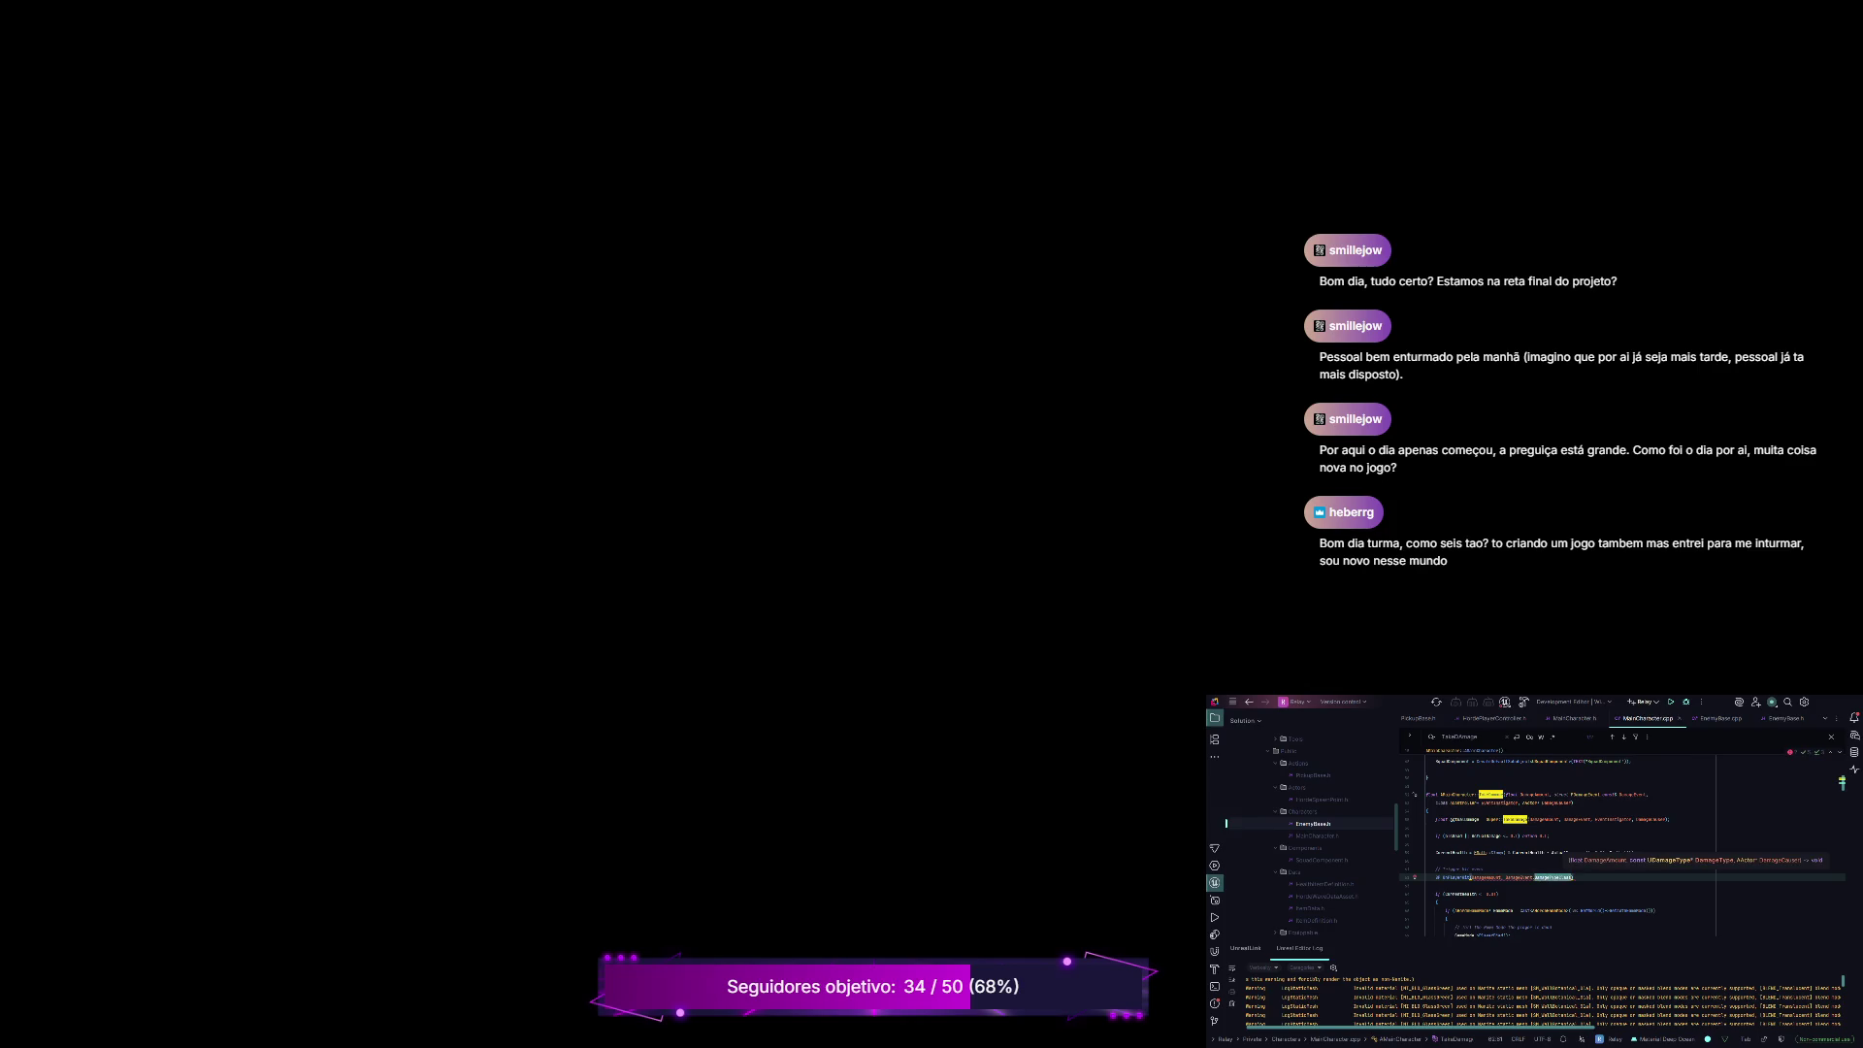
{"action": "type", "text": ","}
{"action": "key", "text": "Escape"}
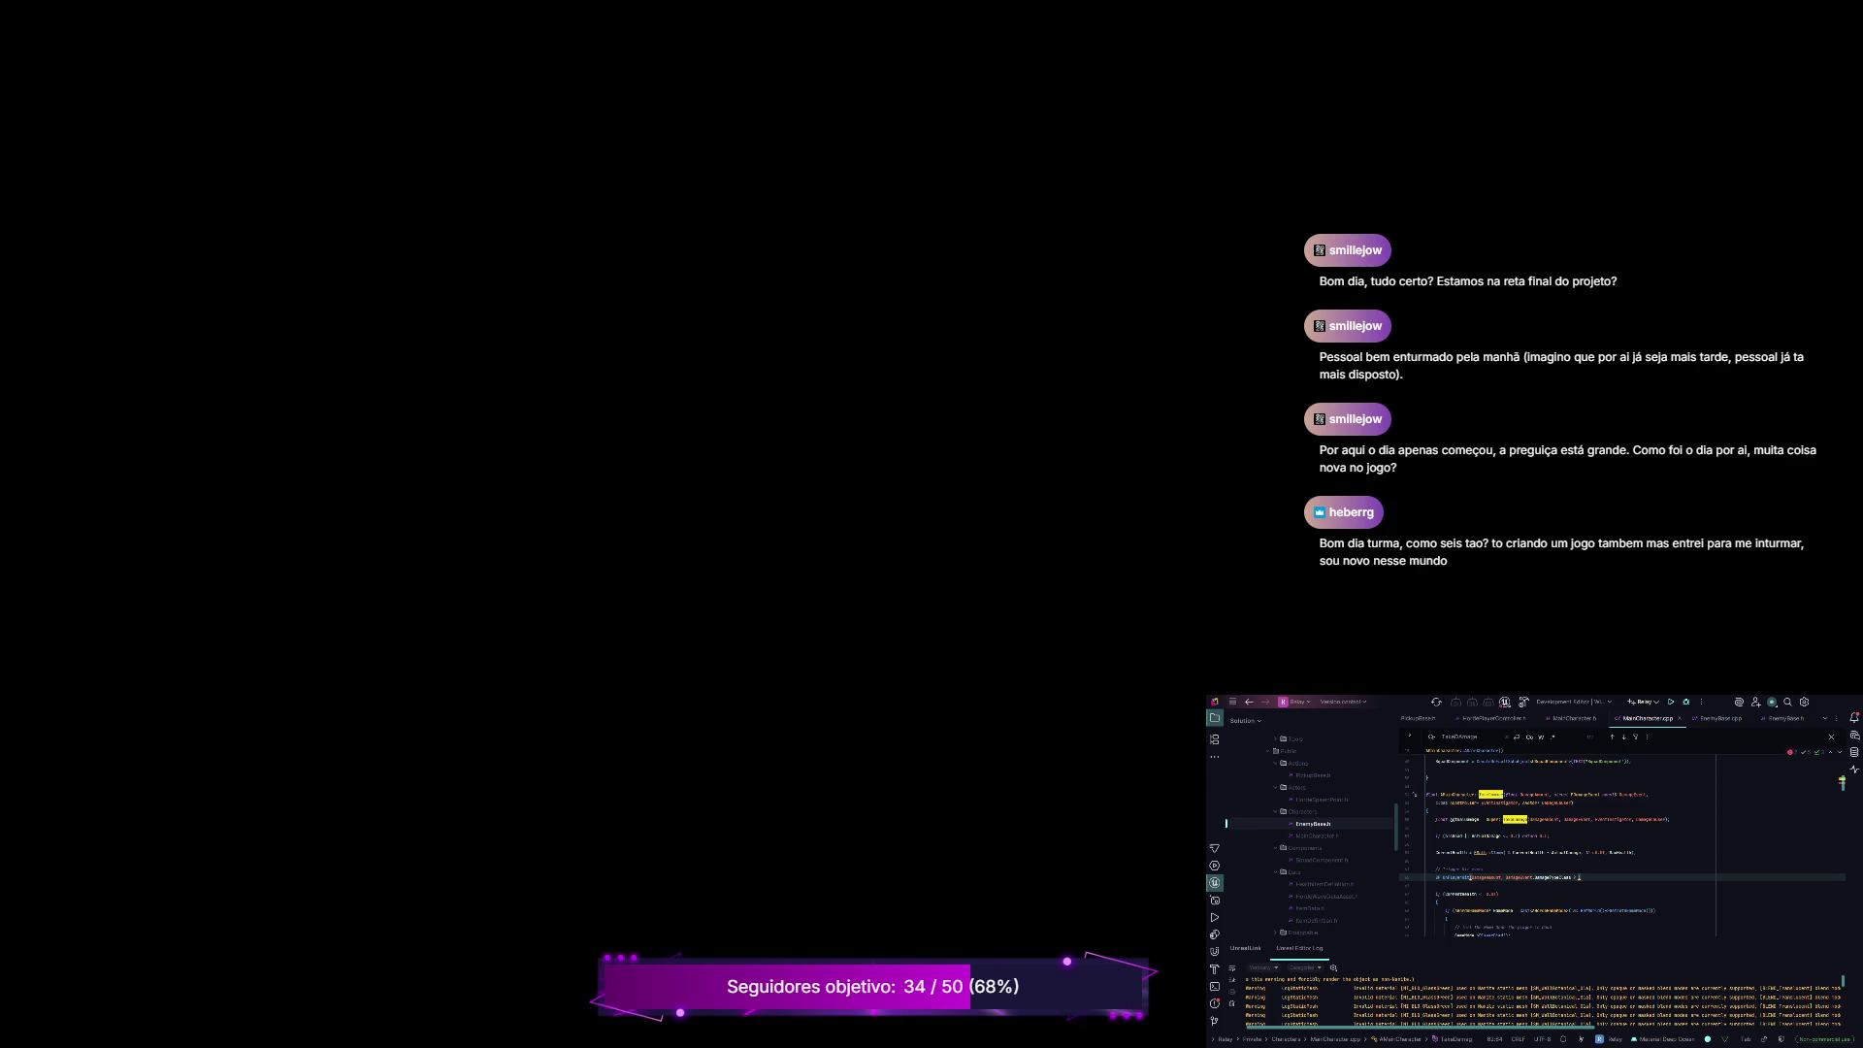
{"action": "key", "text": "Right"}
{"action": "key", "text": "Return"}
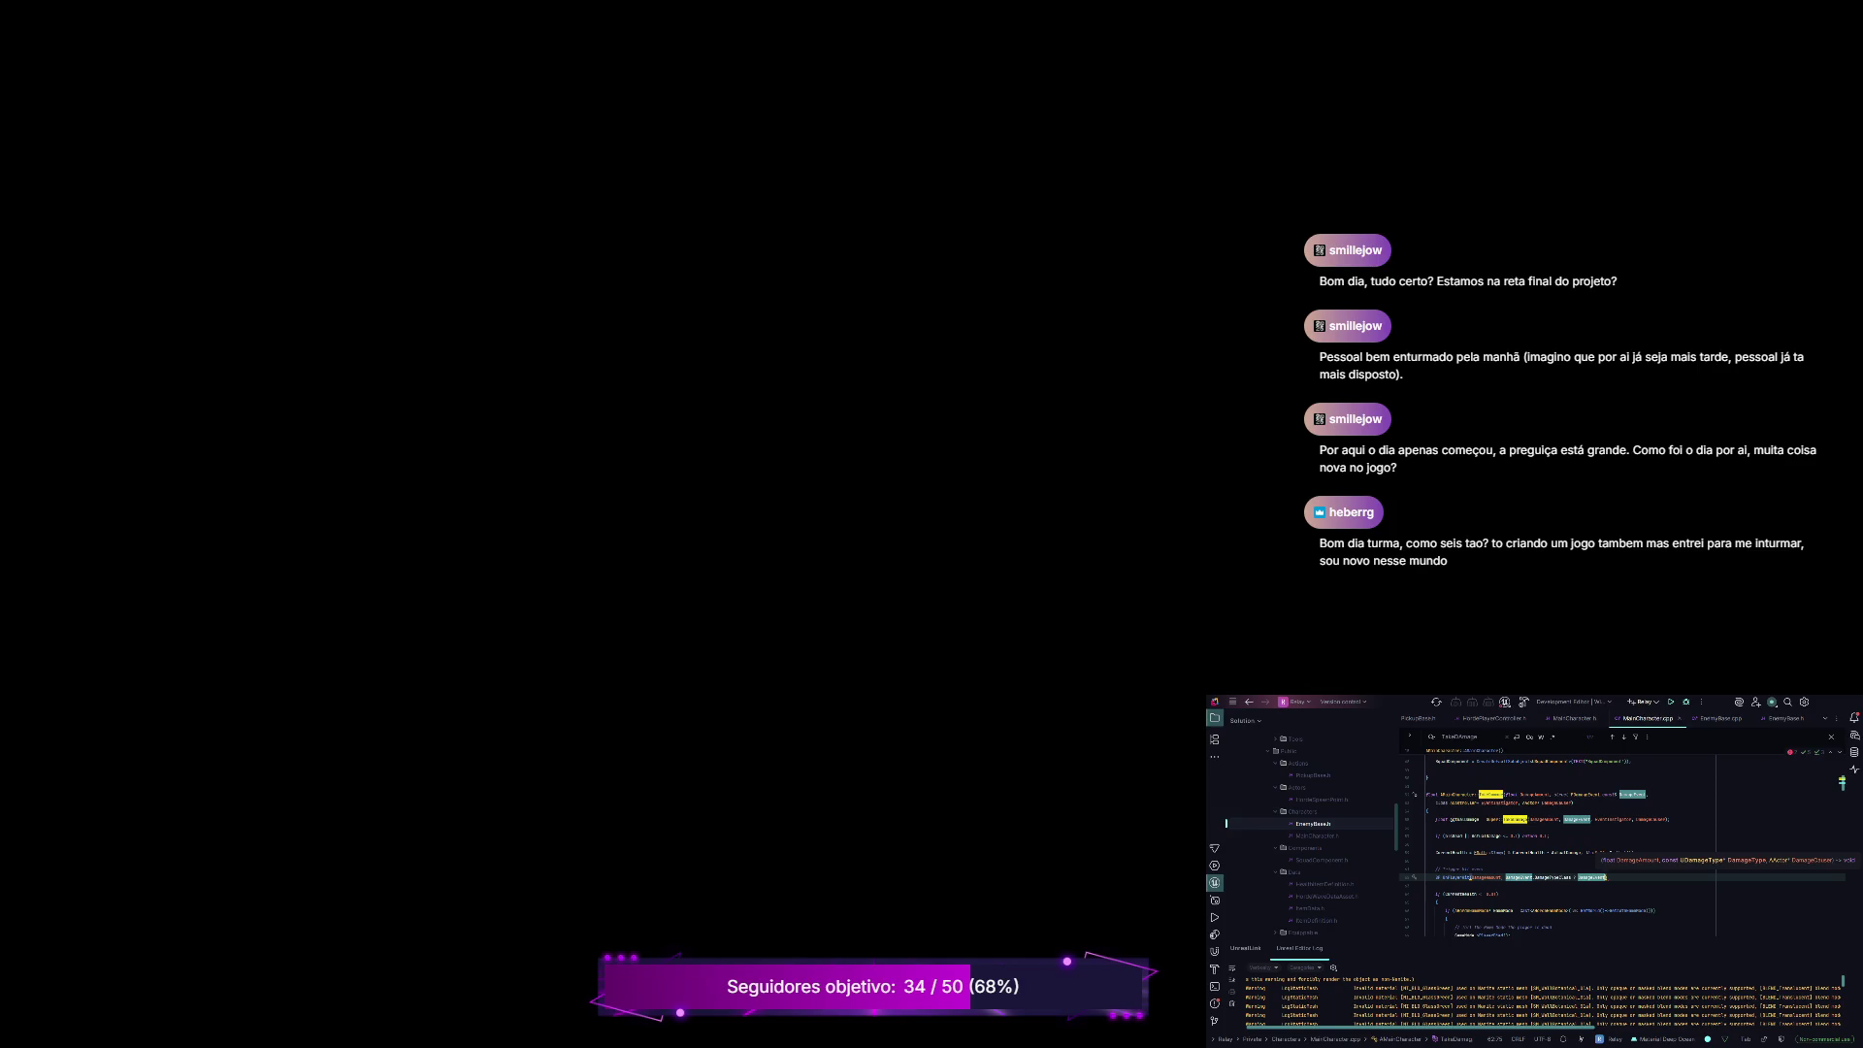
{"action": "type", "text": ")"}
{"action": "key", "text": "Return"}
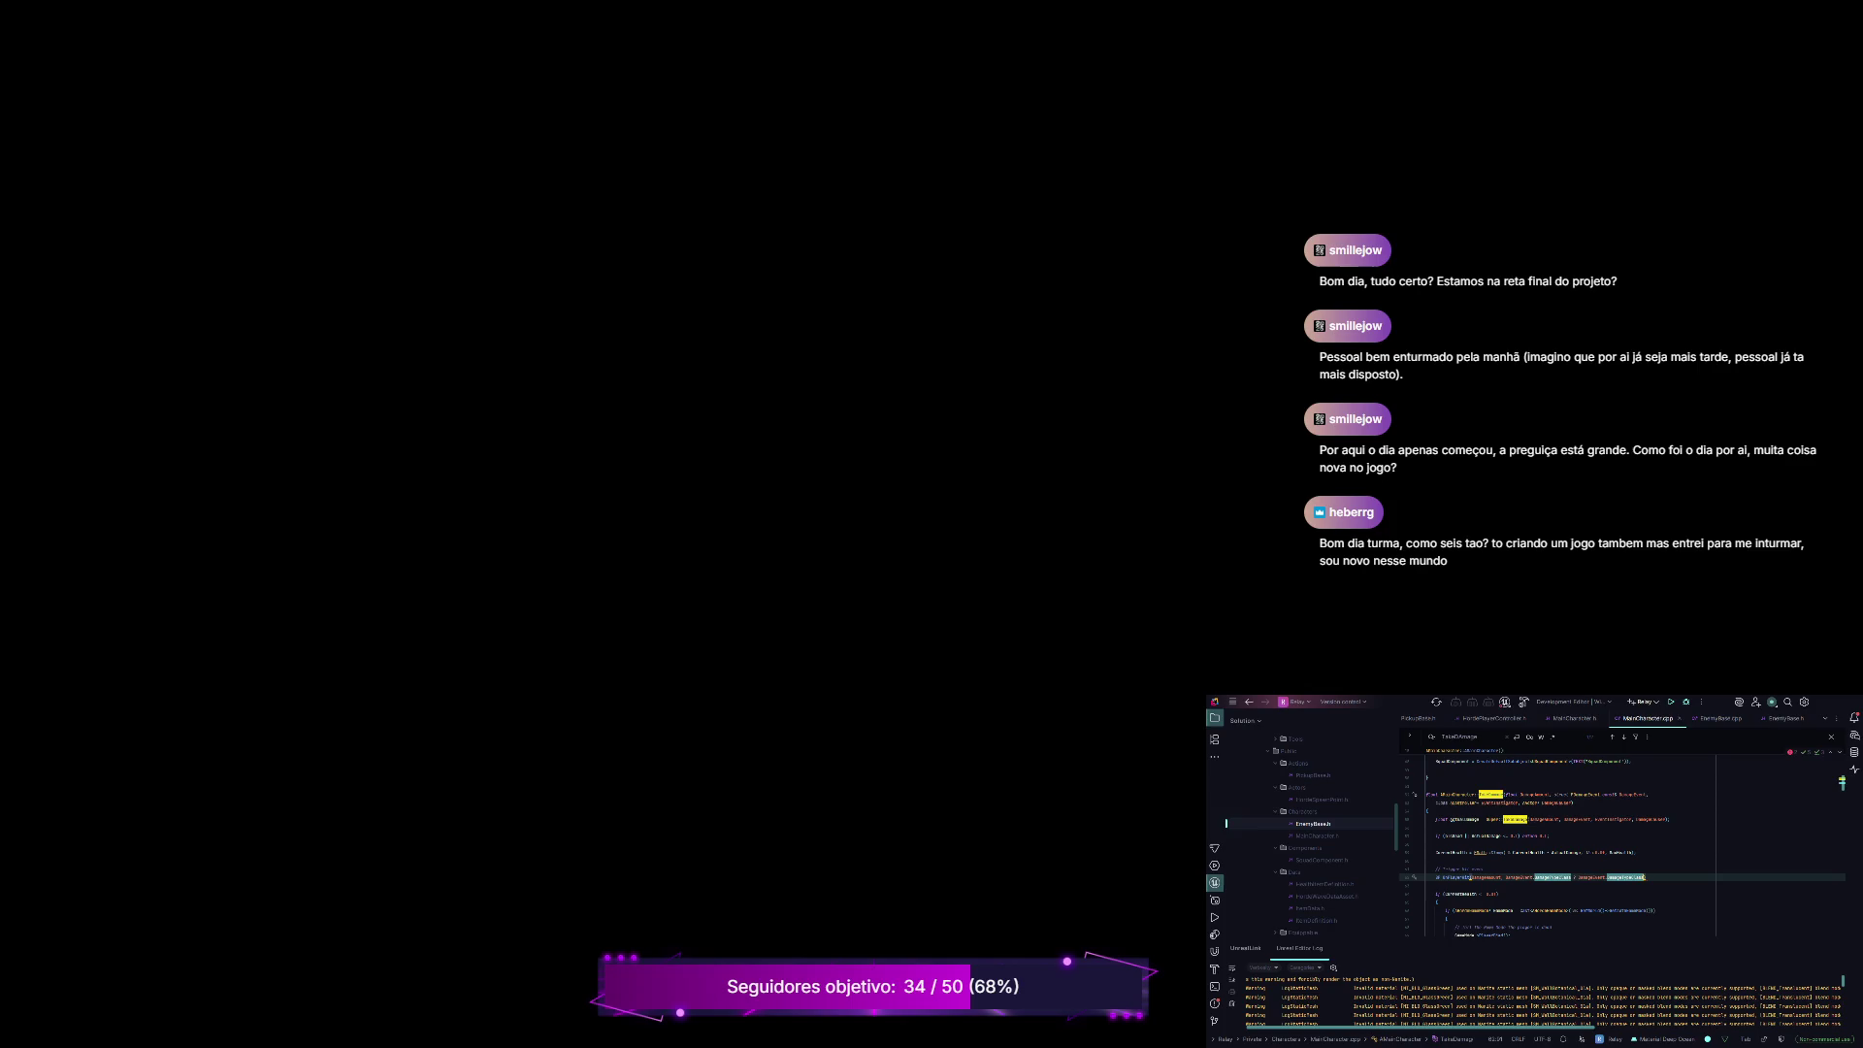
{"action": "type", "text": ";"}
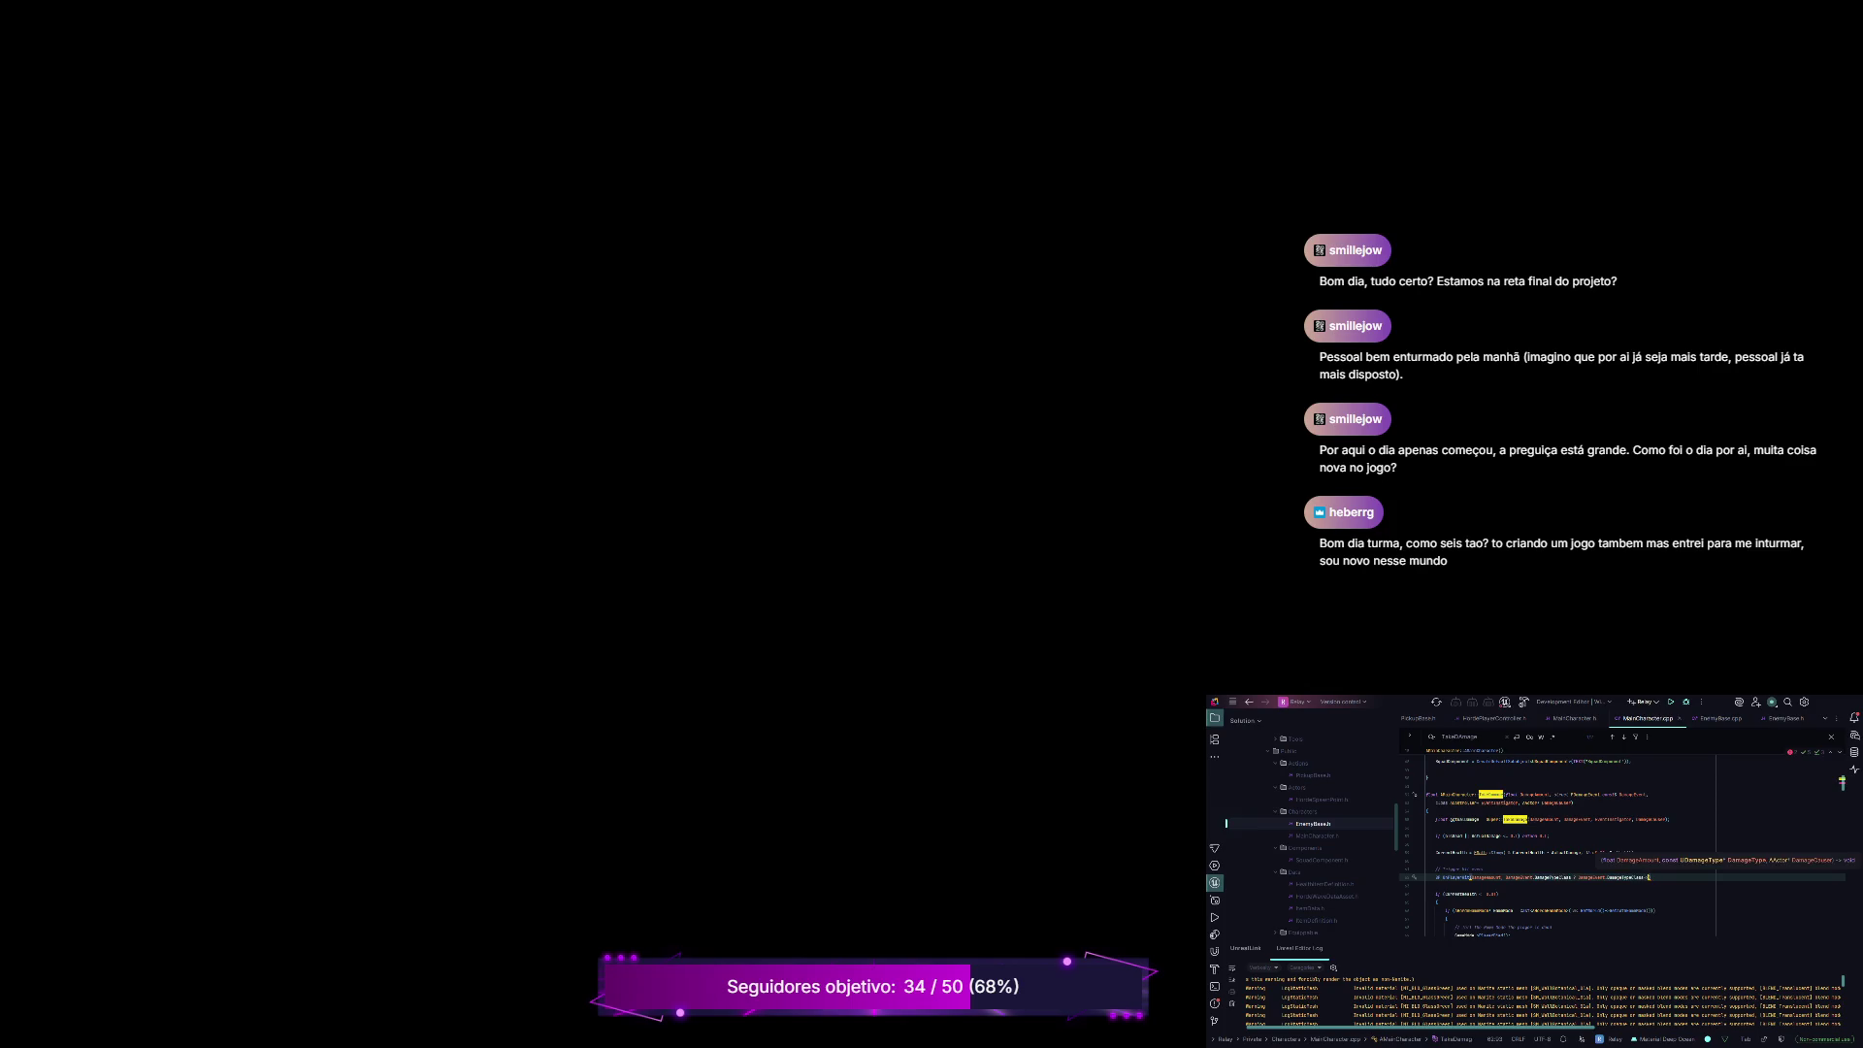
{"action": "type", "text": ")"}
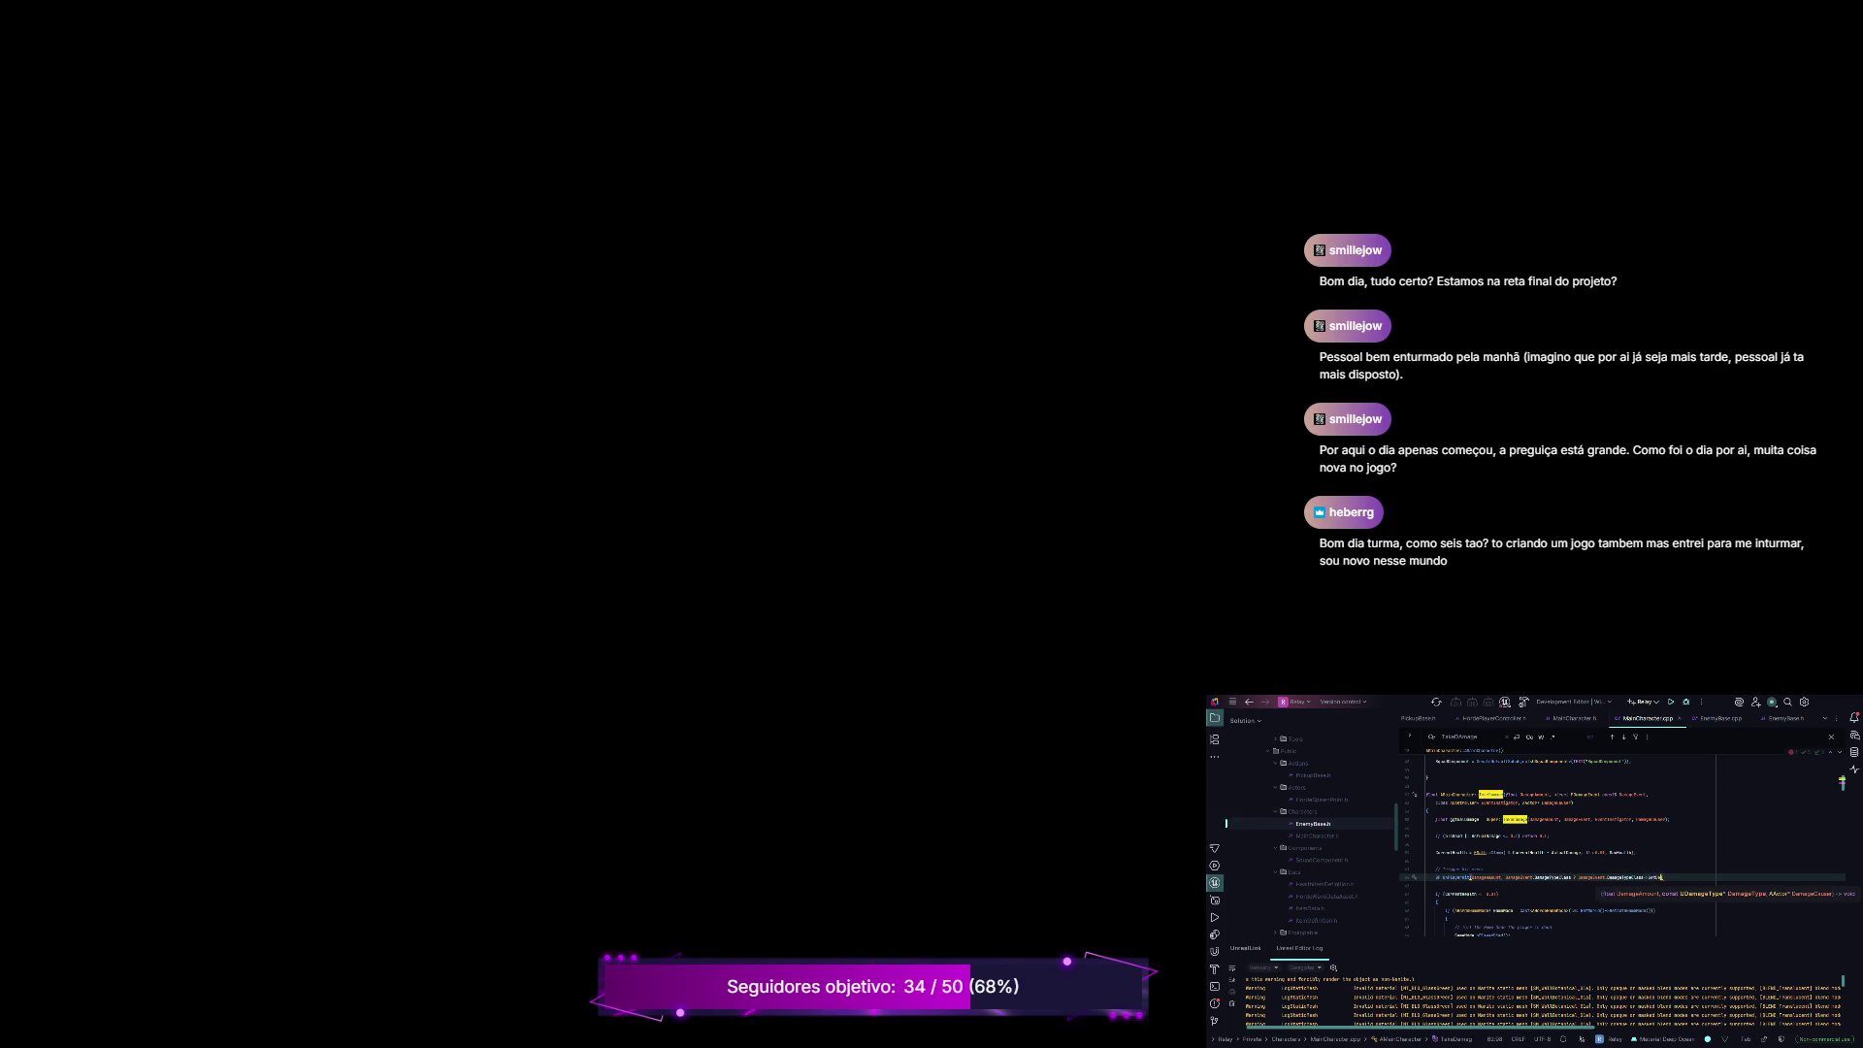
{"action": "key", "text": "Return"}
Step: Complete the call's last arguments with nullptr and DamageCauser, then start a build
{"action": "type", "text": "AActor"}
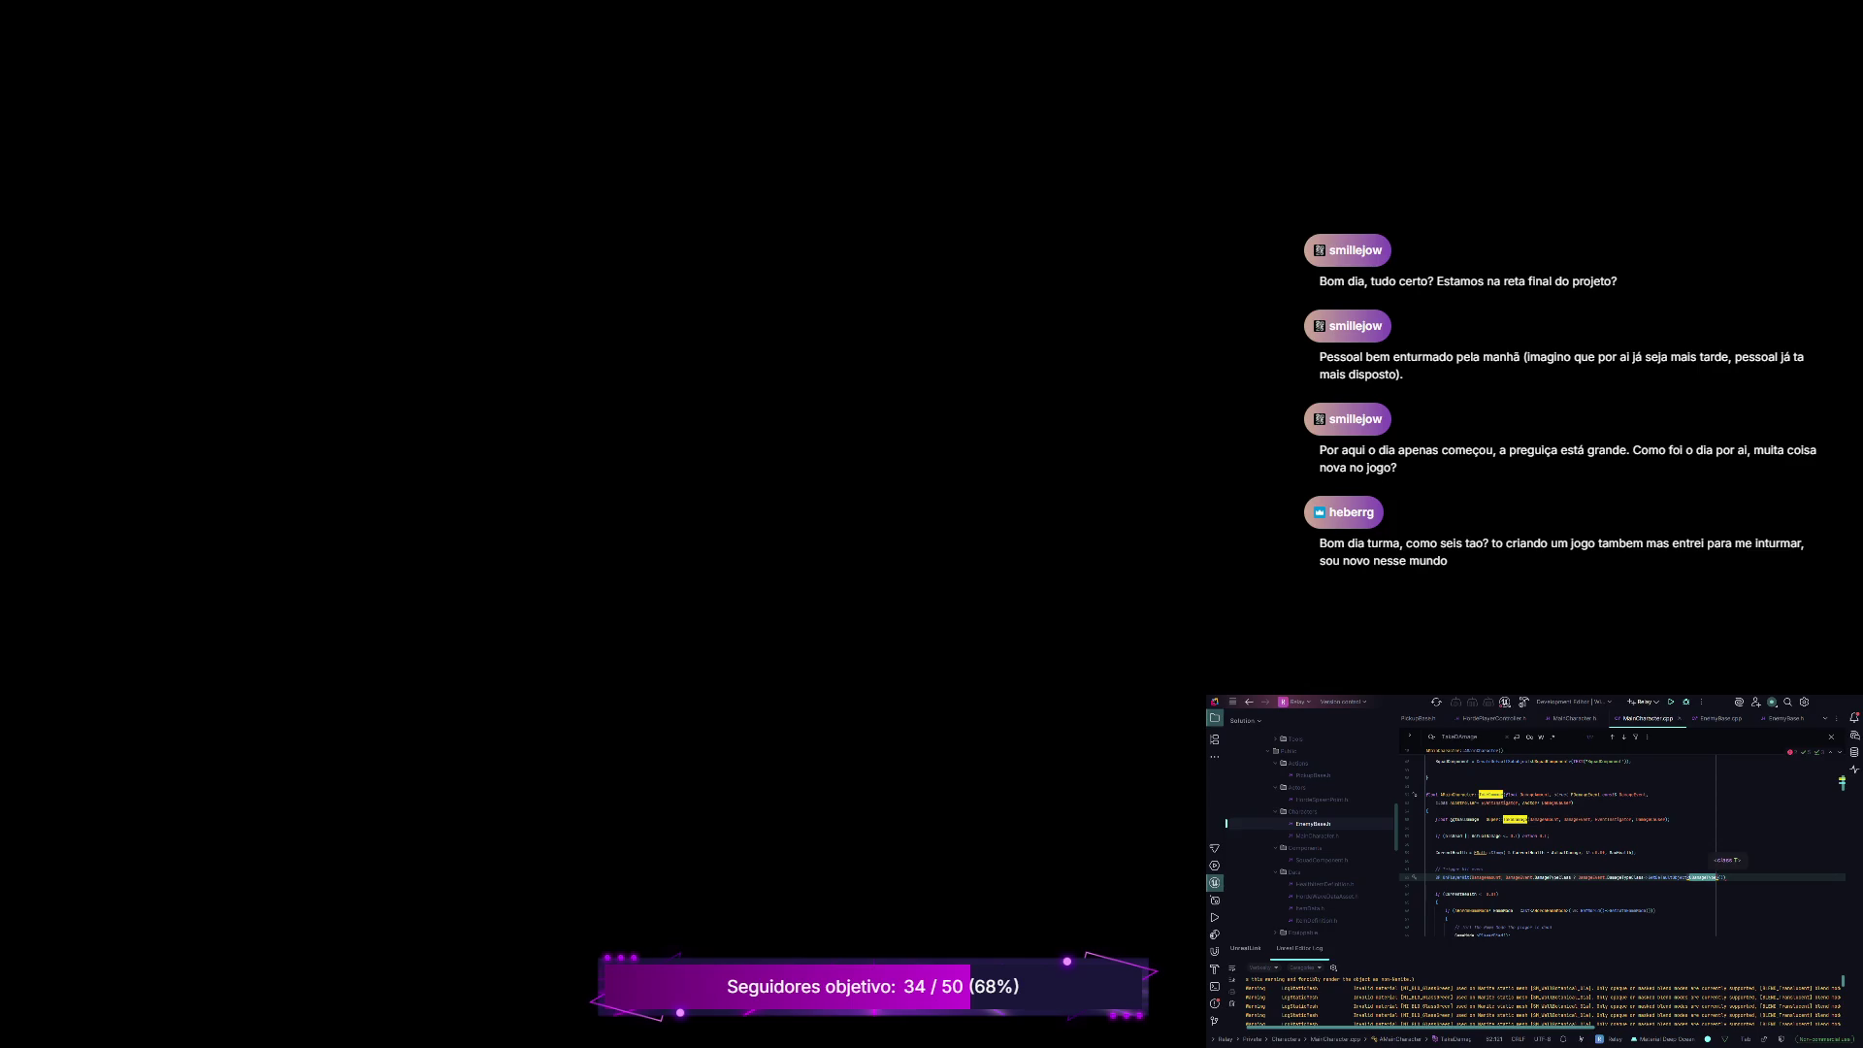
{"action": "key", "text": "Return"}
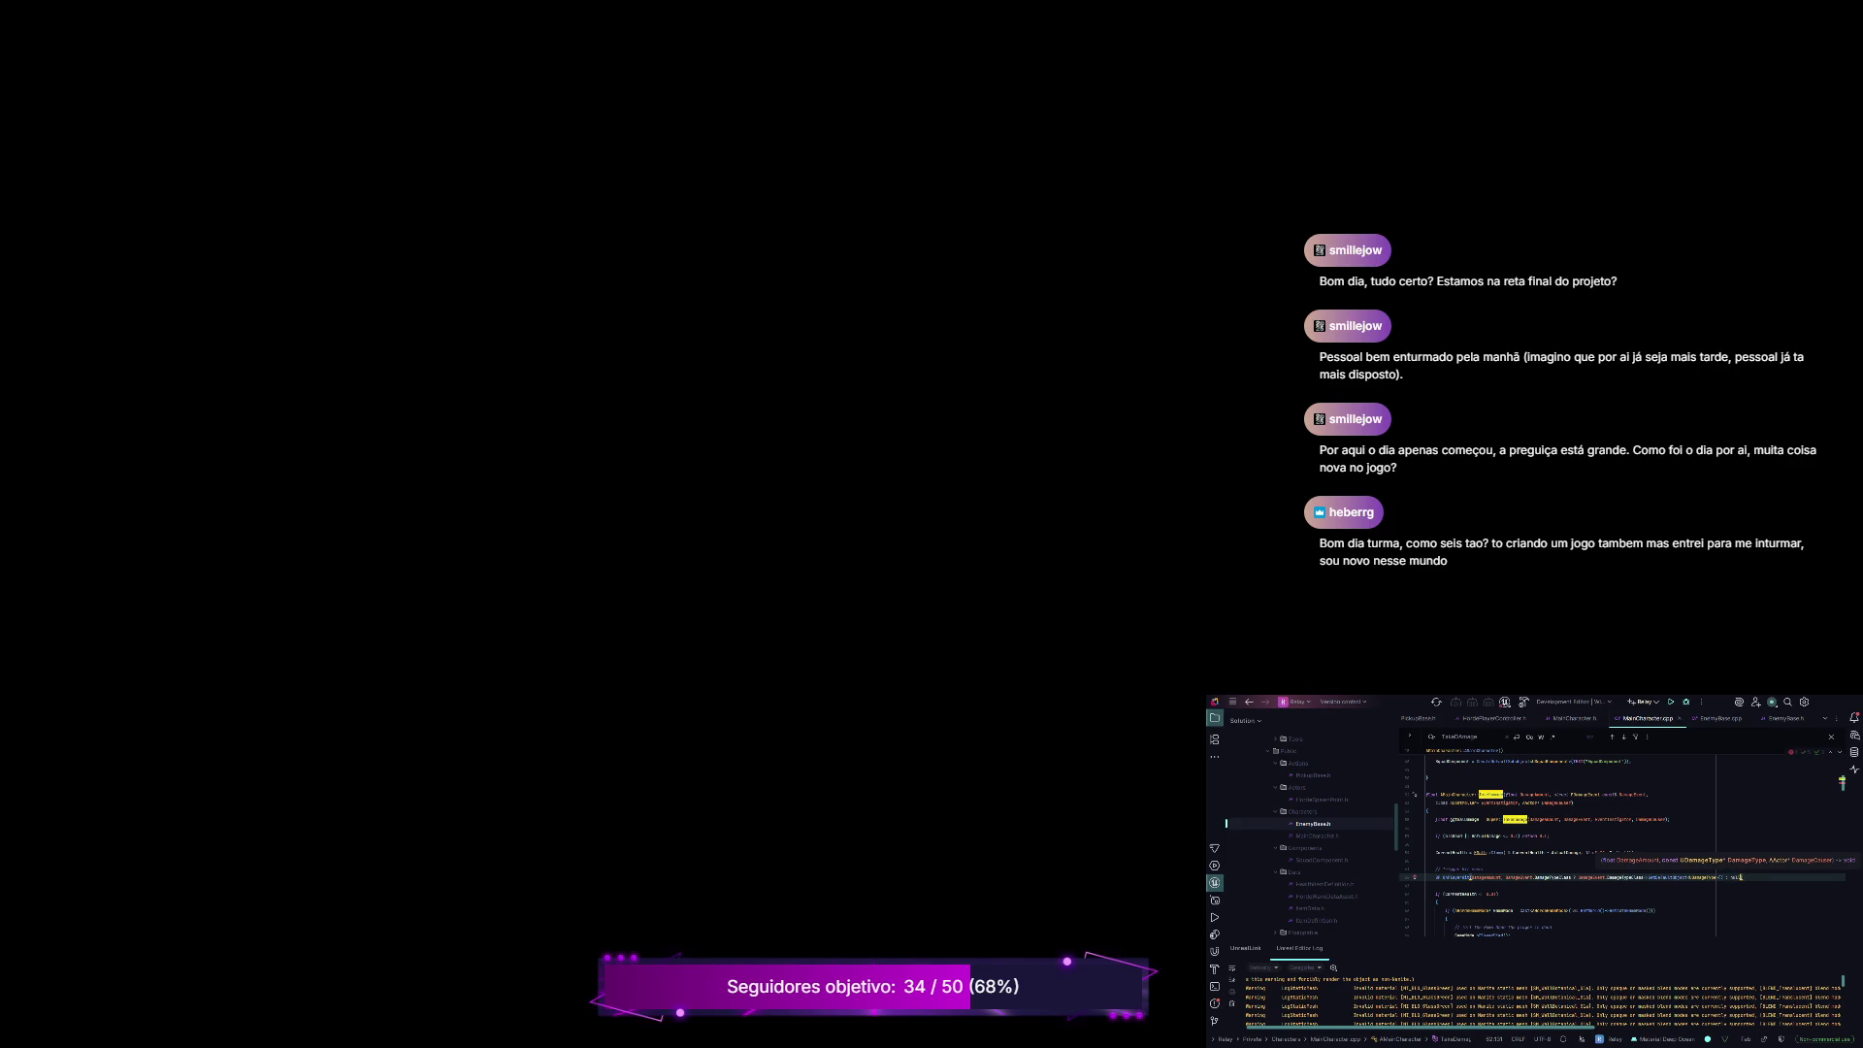
{"action": "type", "text": "pt"}
{"action": "type", "text": "r)"}
{"action": "key", "text": "Escape"}
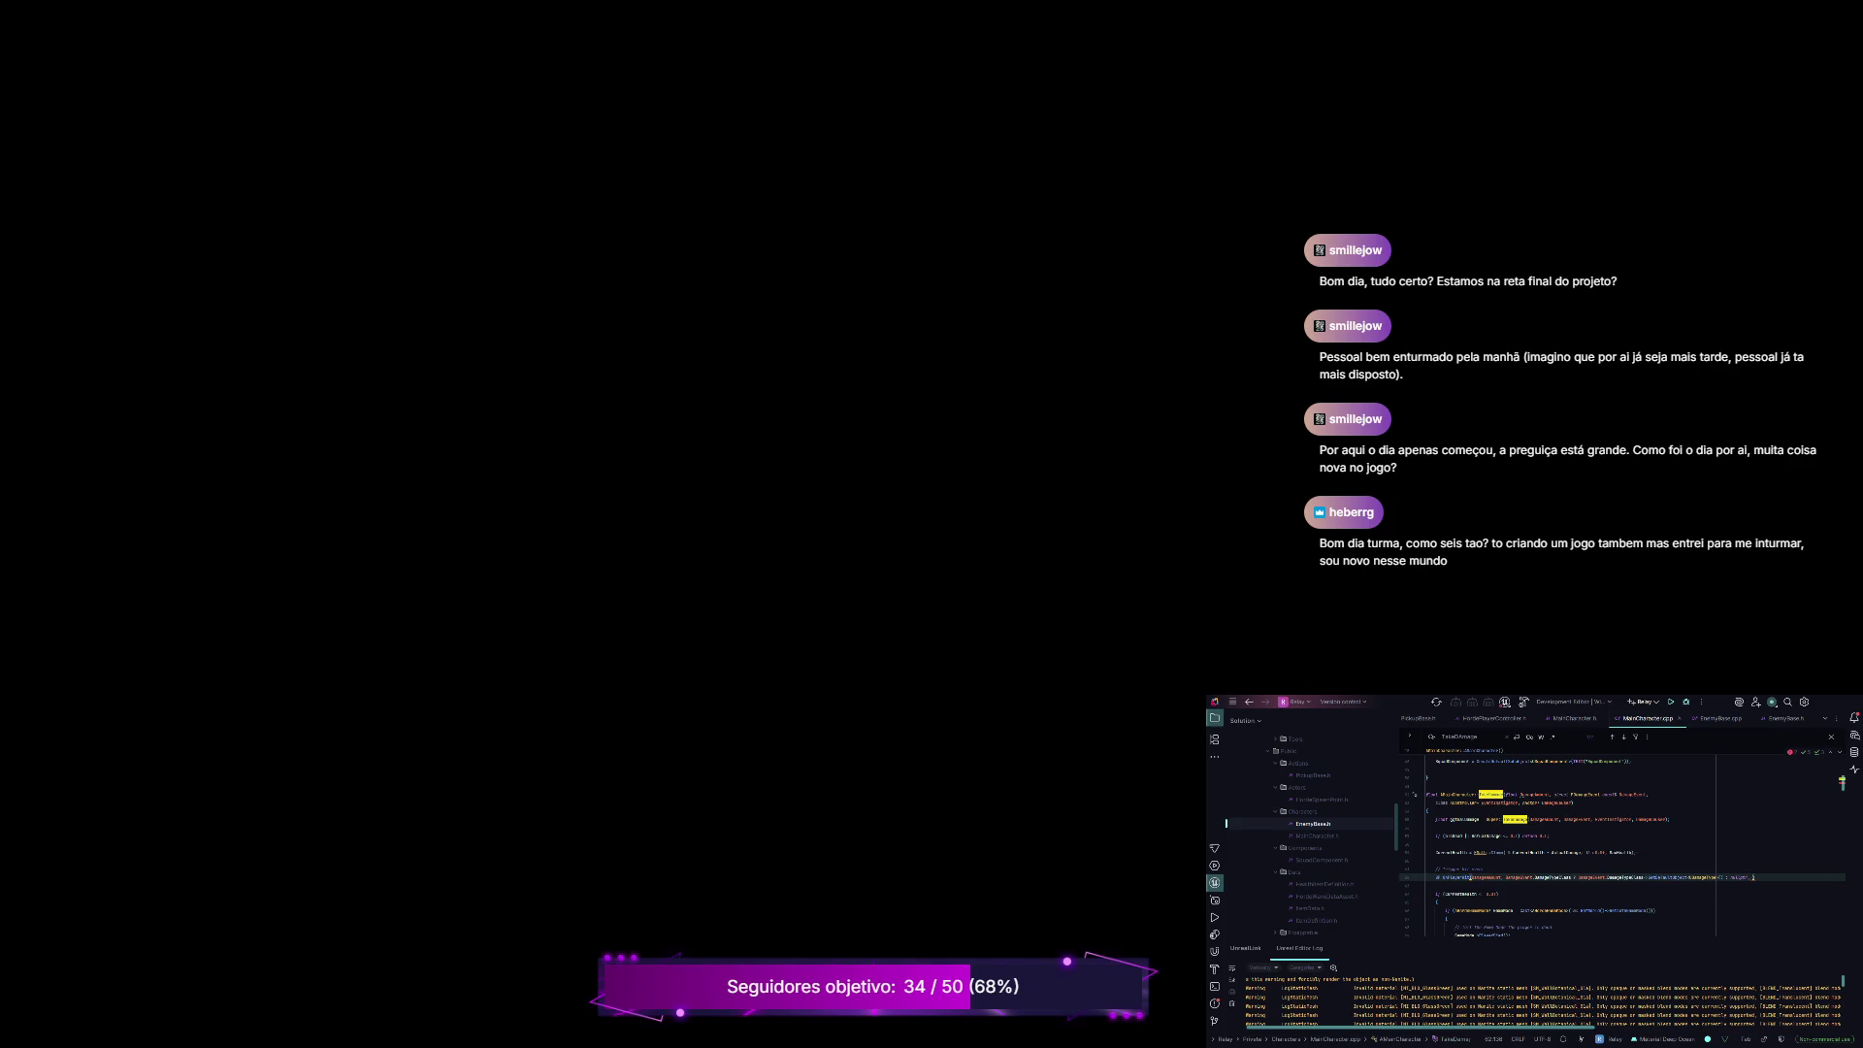
{"action": "scroll", "coordinate": [1622, 845], "scroll_direction": "up", "scroll_amount": 2}
{"action": "left_click", "coordinate": [1484, 927]}
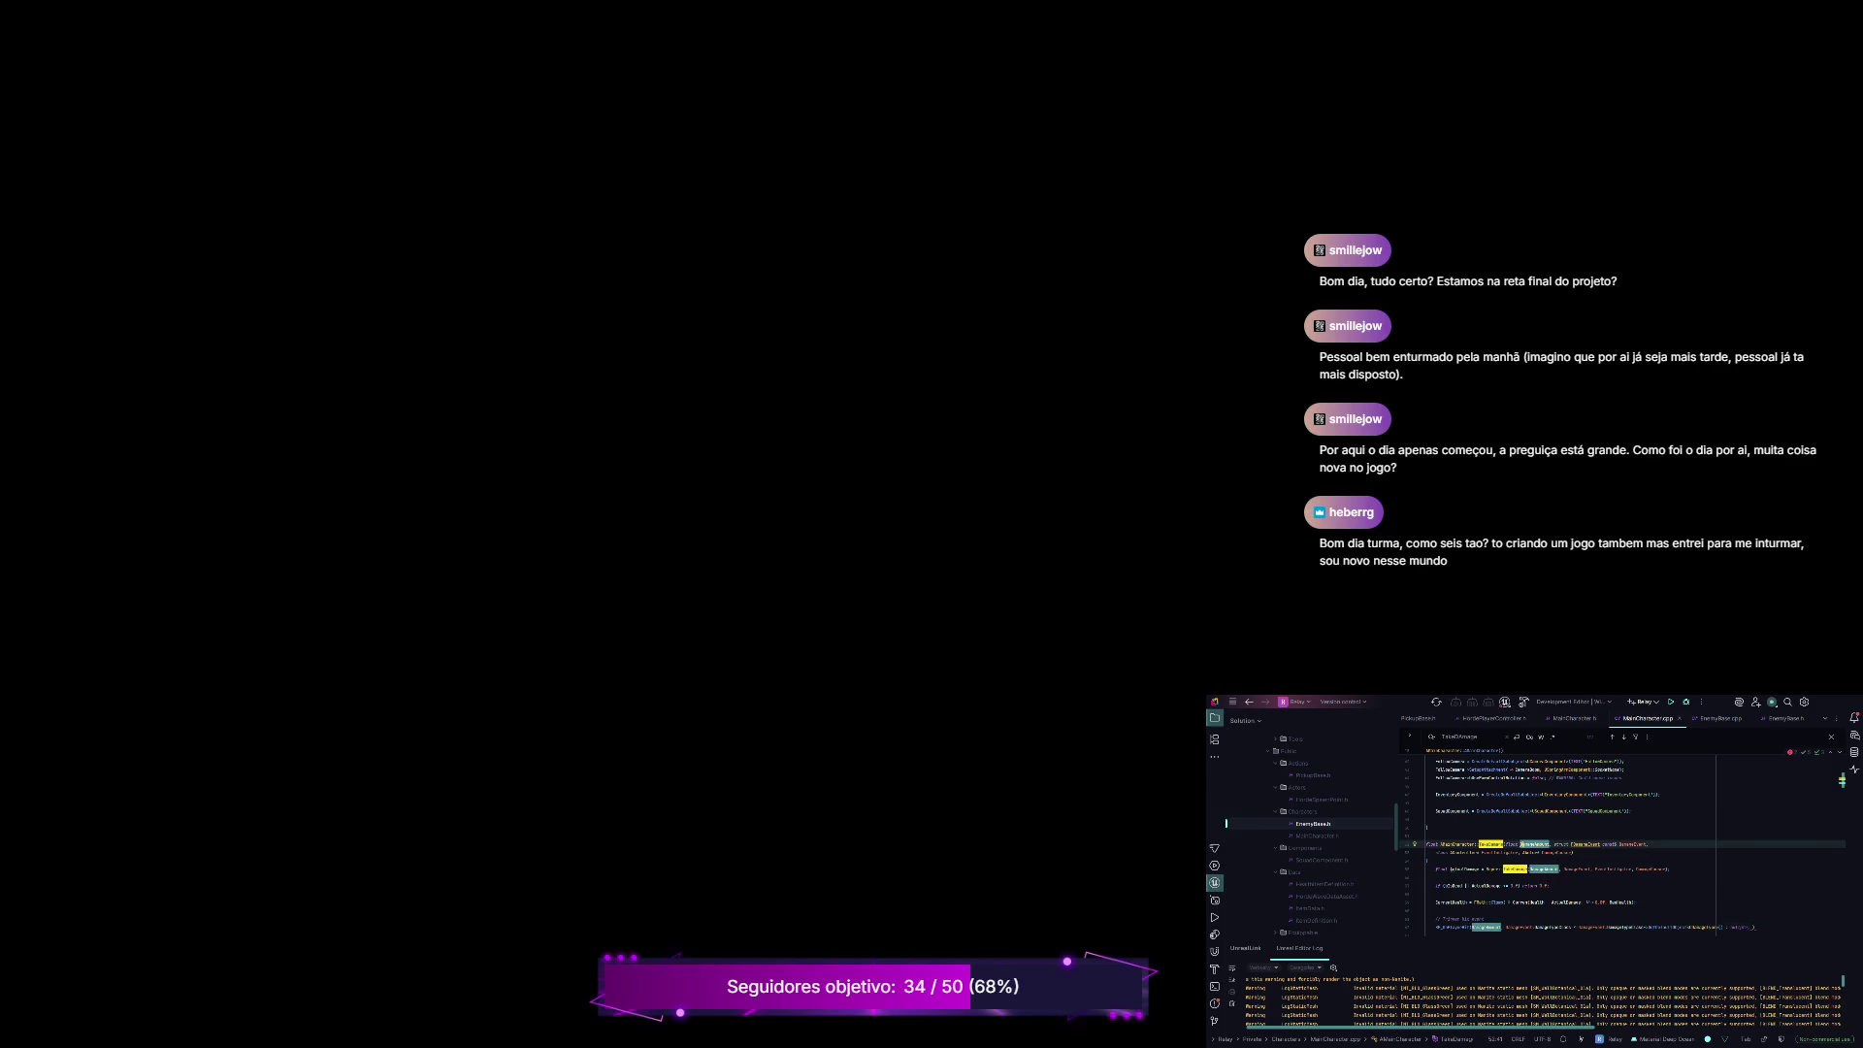
{"action": "scroll", "coordinate": [1622, 844], "scroll_direction": "down", "scroll_amount": 3}
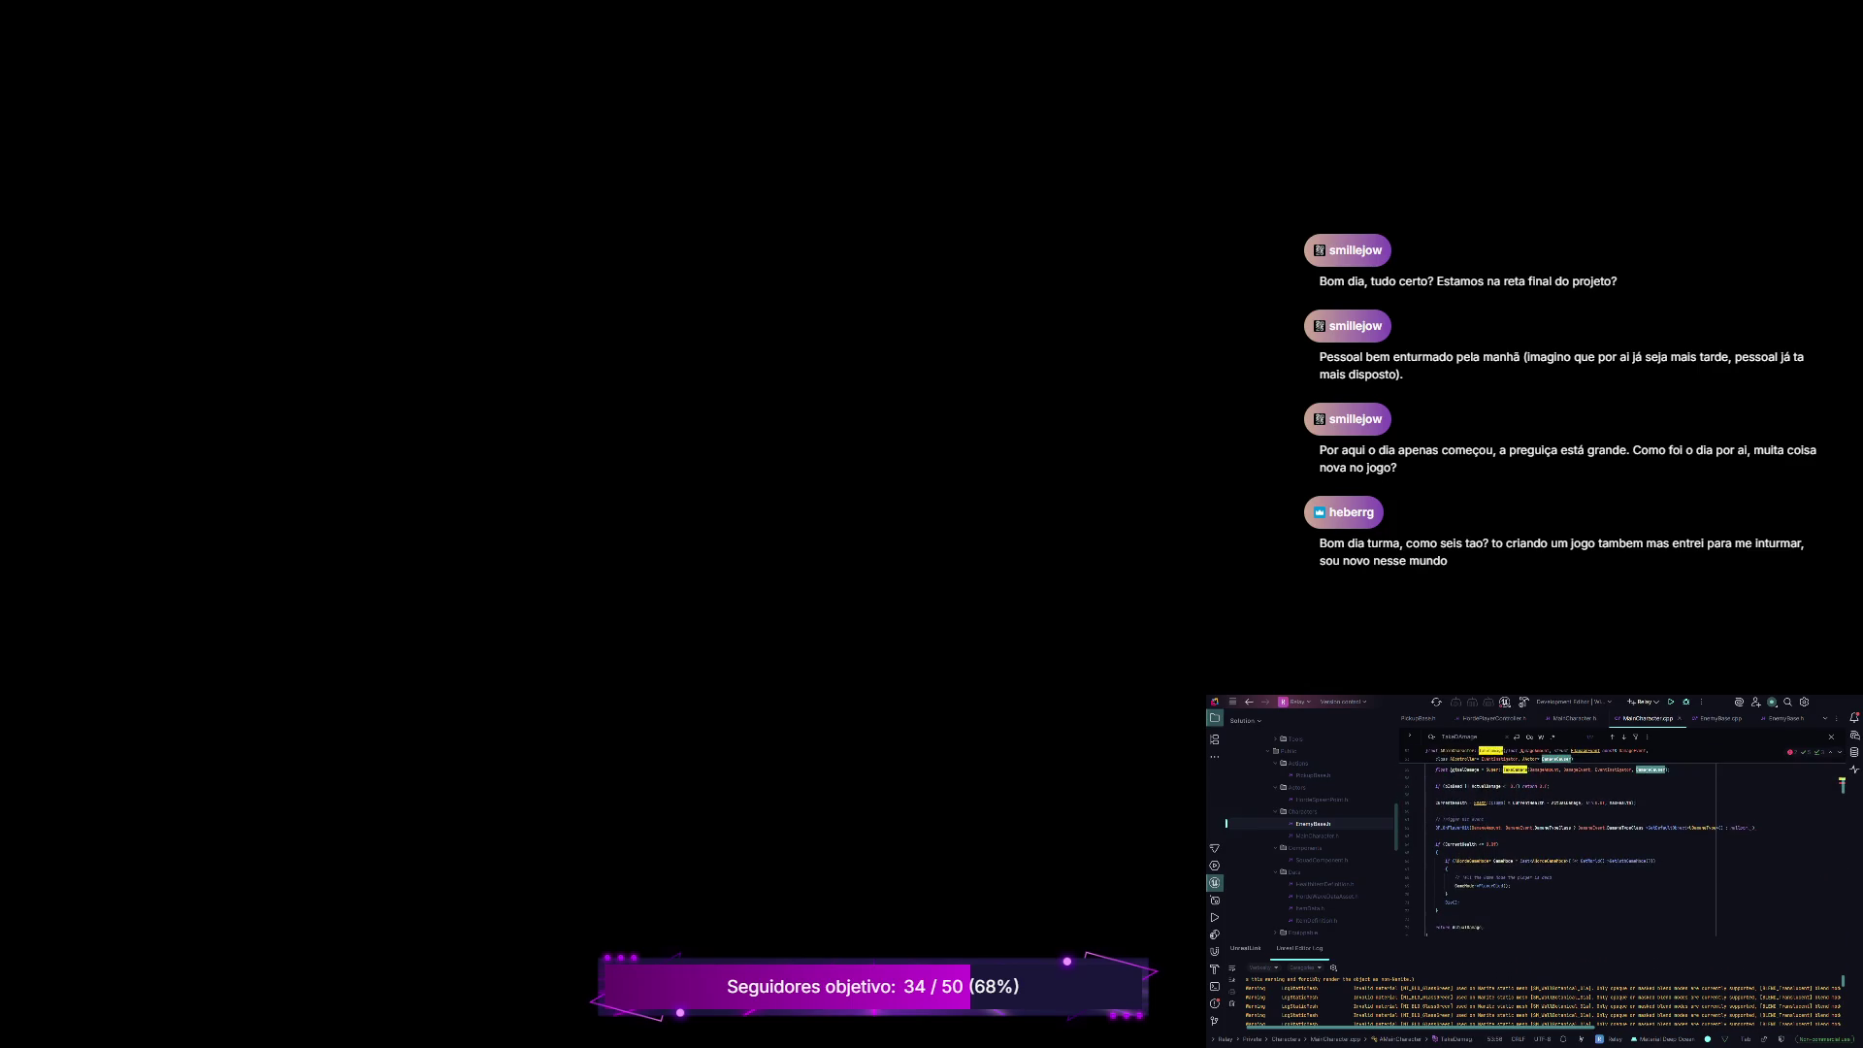
{"action": "left_click", "coordinate": [1752, 826]}
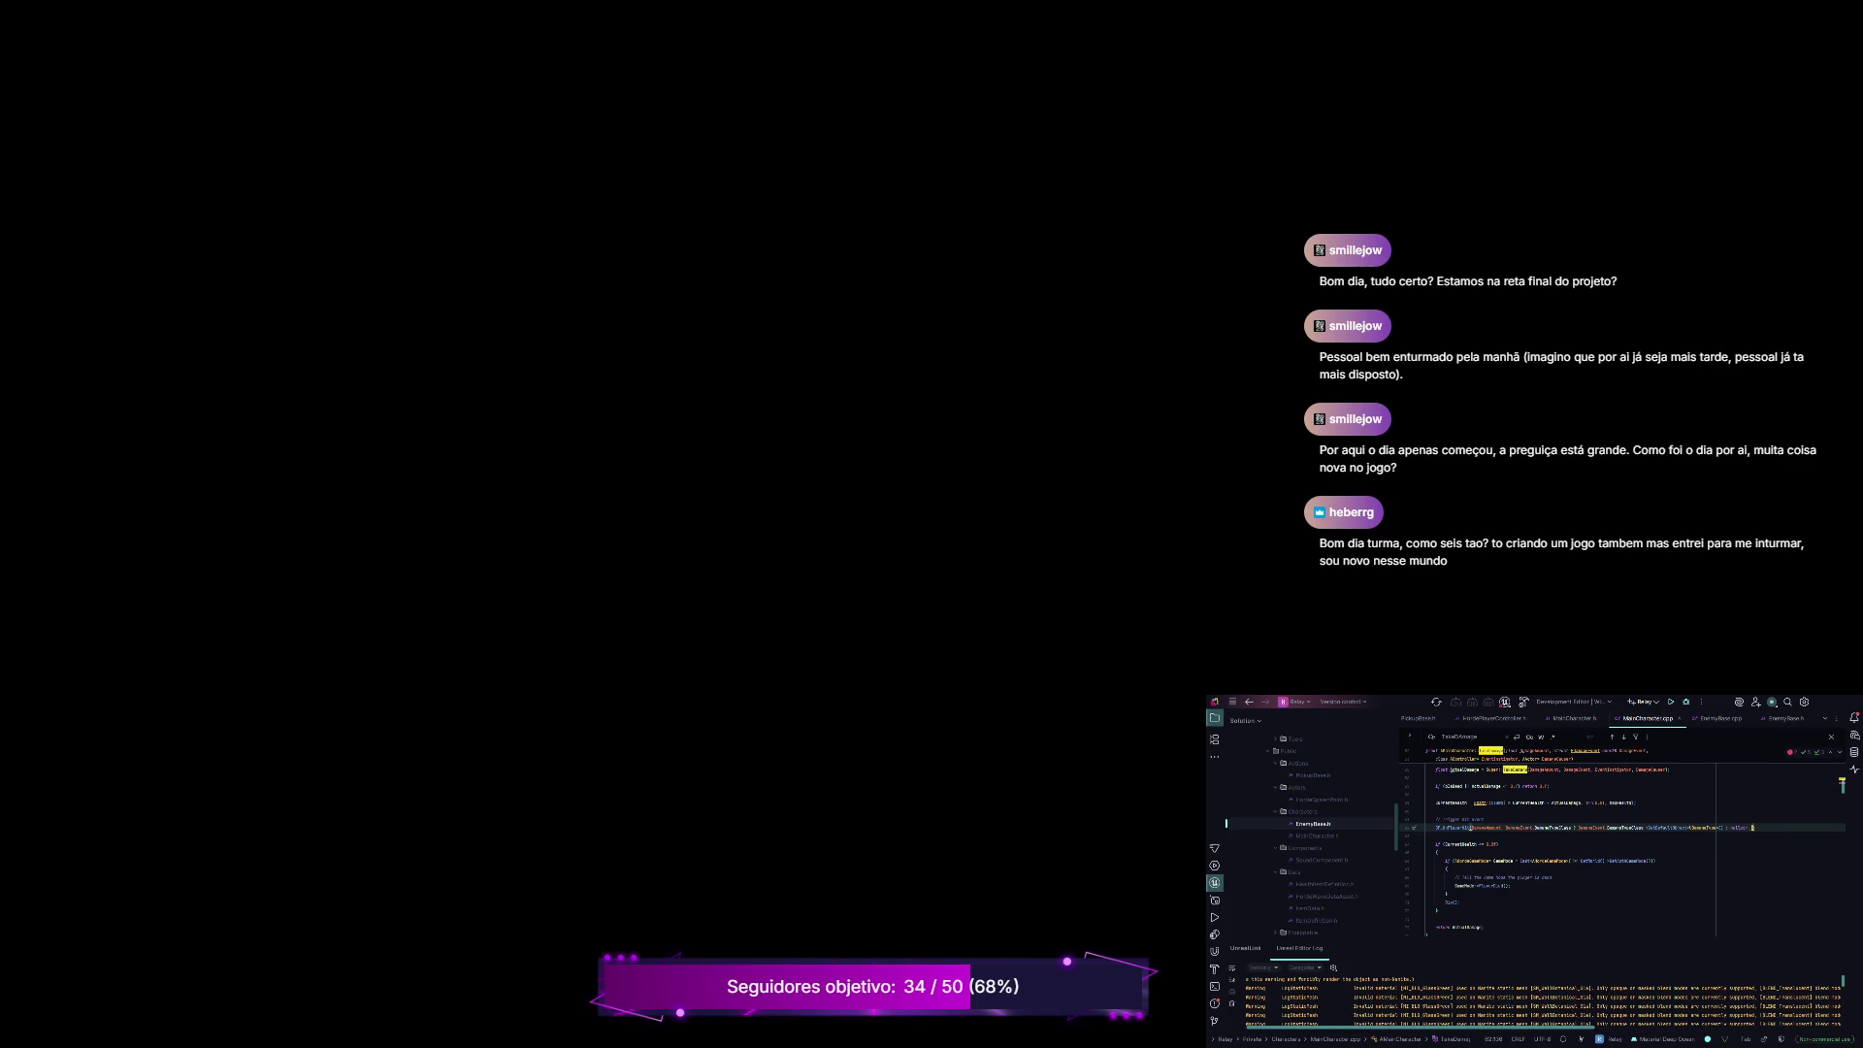
{"action": "type", "text": "amageCauser"}
{"action": "scroll", "coordinate": [1622, 835], "scroll_direction": "up", "scroll_amount": 2}
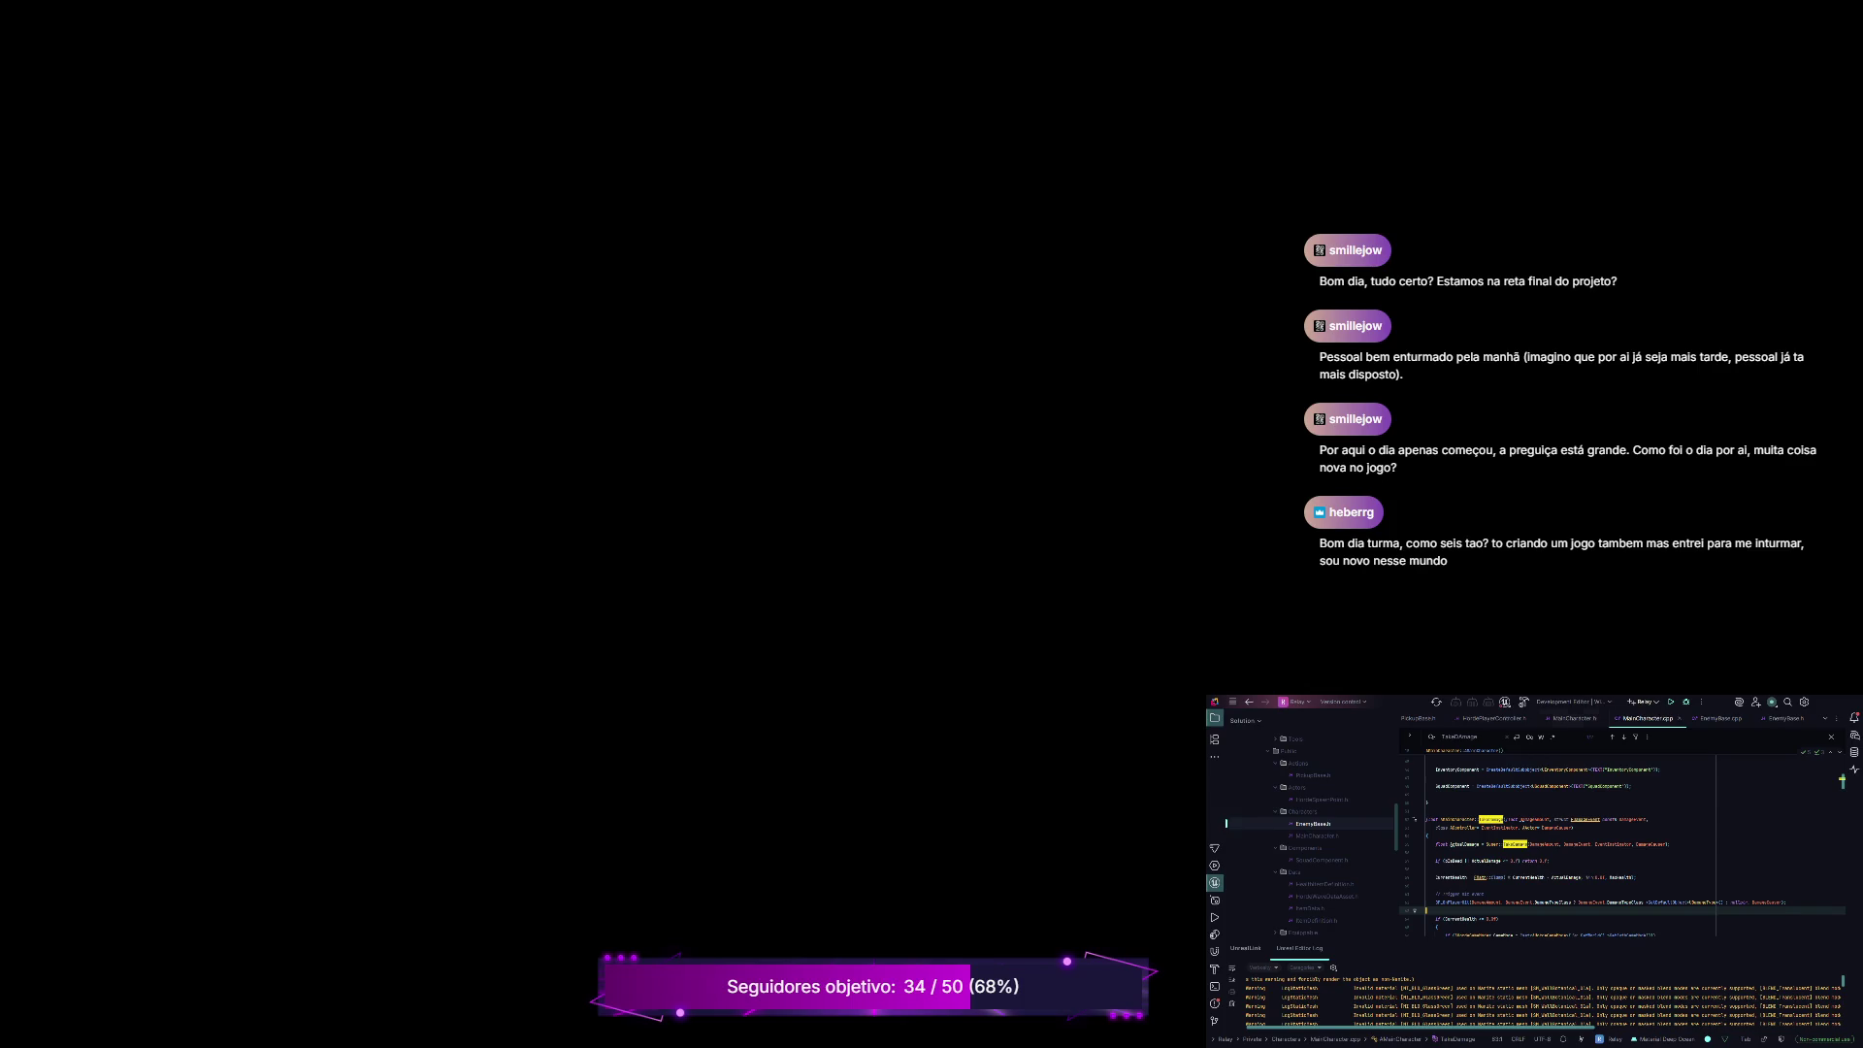
{"action": "key", "text": "ctrl+shift+b"}
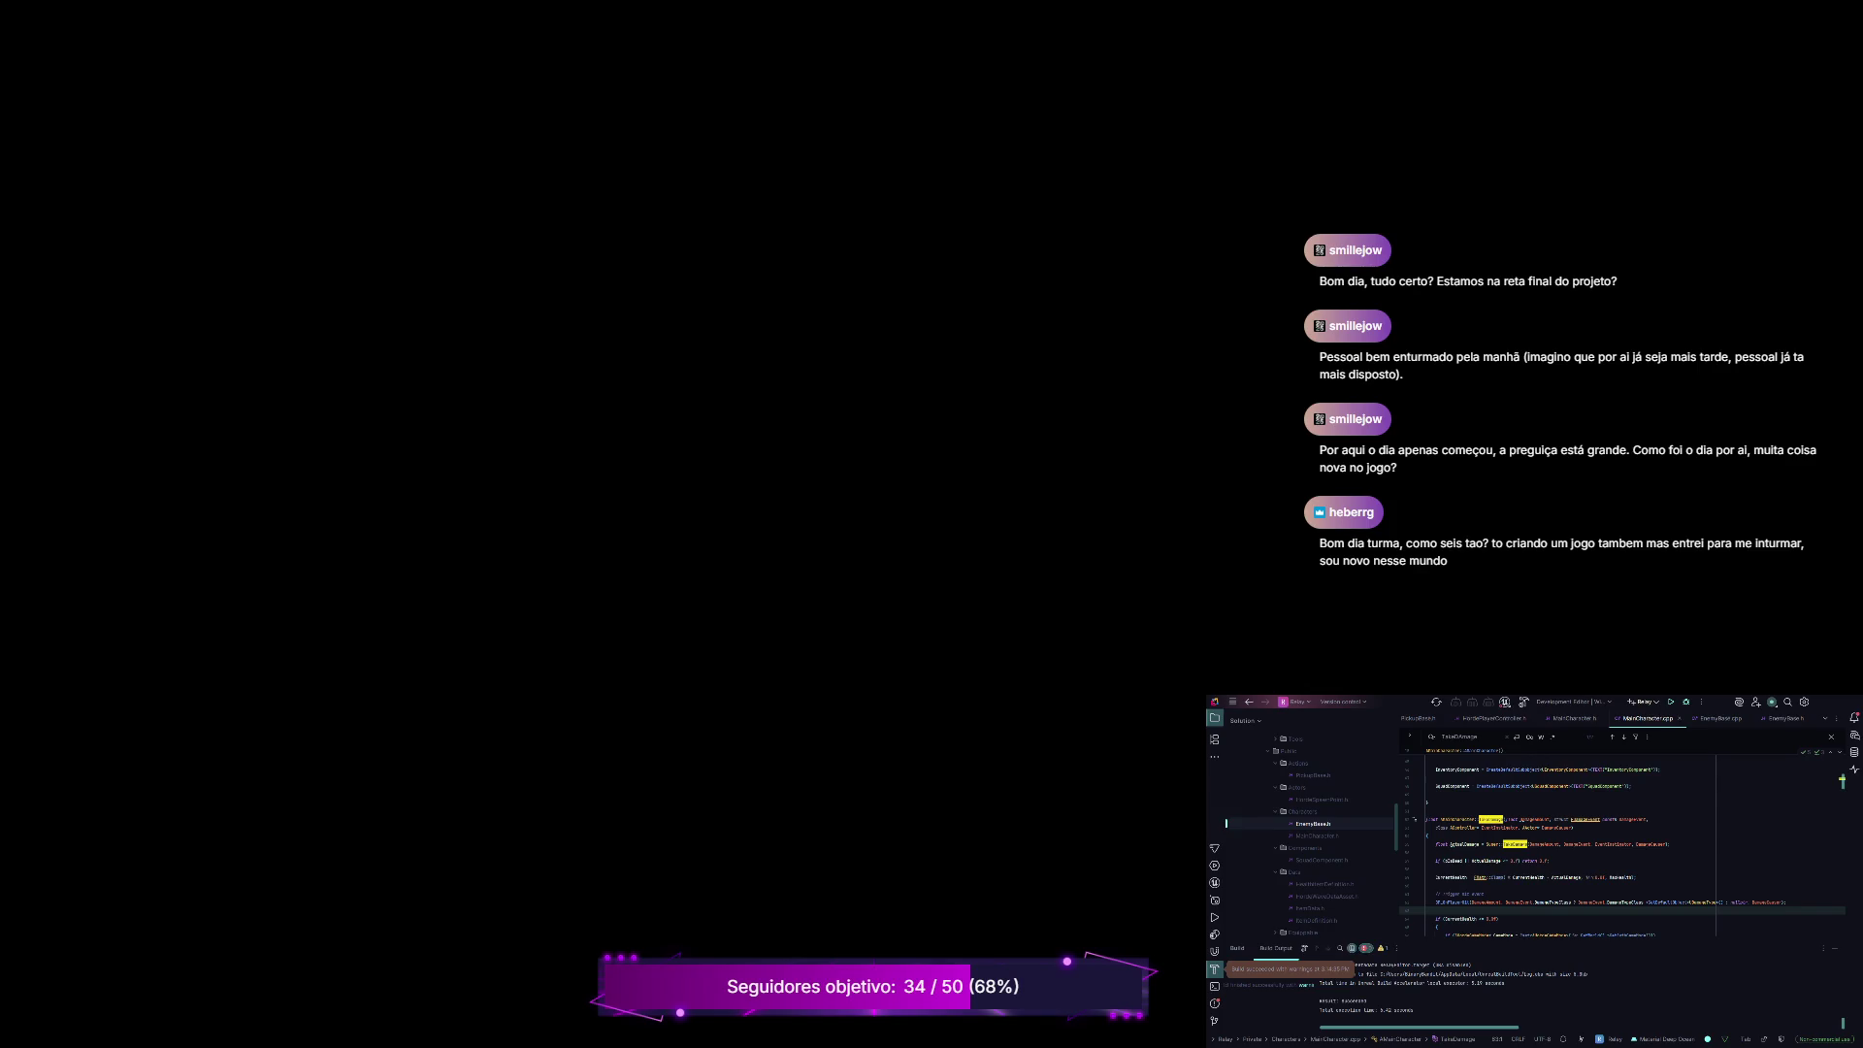
Step: Rebuild the selected projects with Ctrl+Shift+B to compile the edited MainCharacter.cpp
{"action": "key", "text": "ctrl+shift+b"}
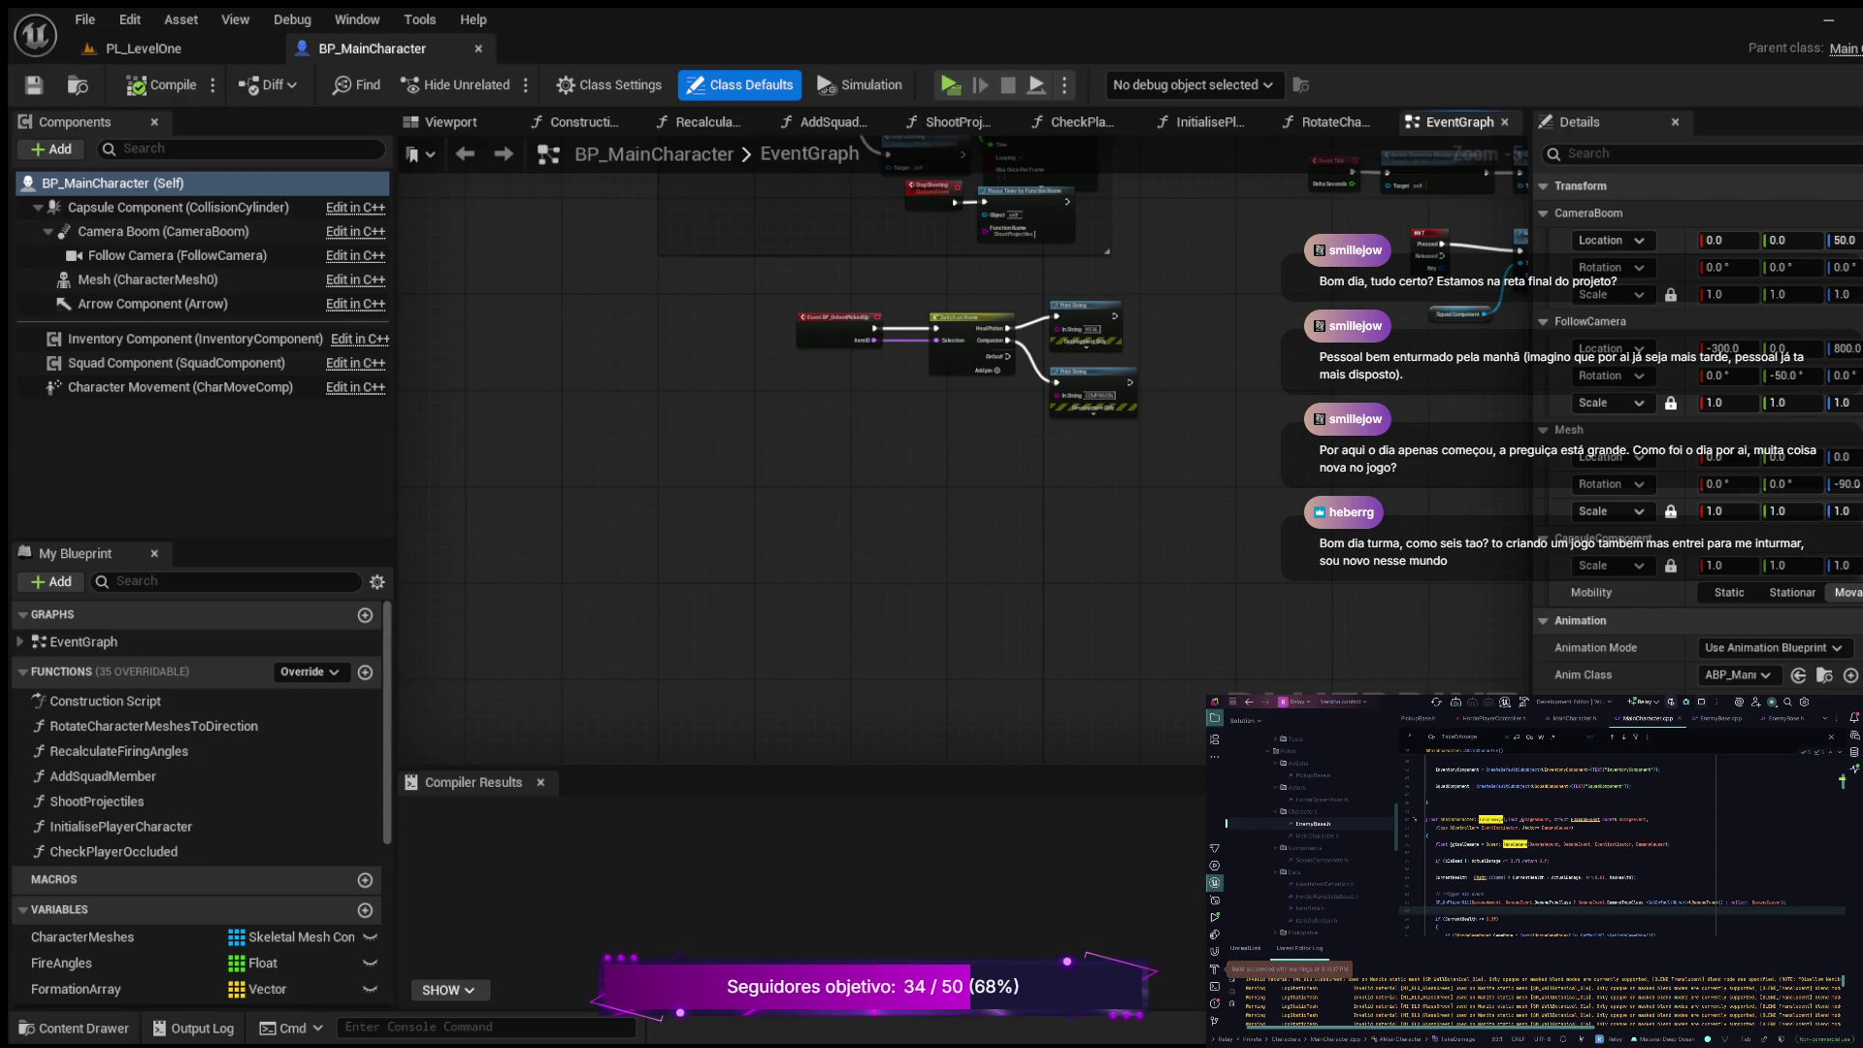
Step: Add the BP_OnPlayerHit event and wire it to a Print String showing 'PLAYER HIT'
{"action": "left_click", "coordinate": [905, 587]}
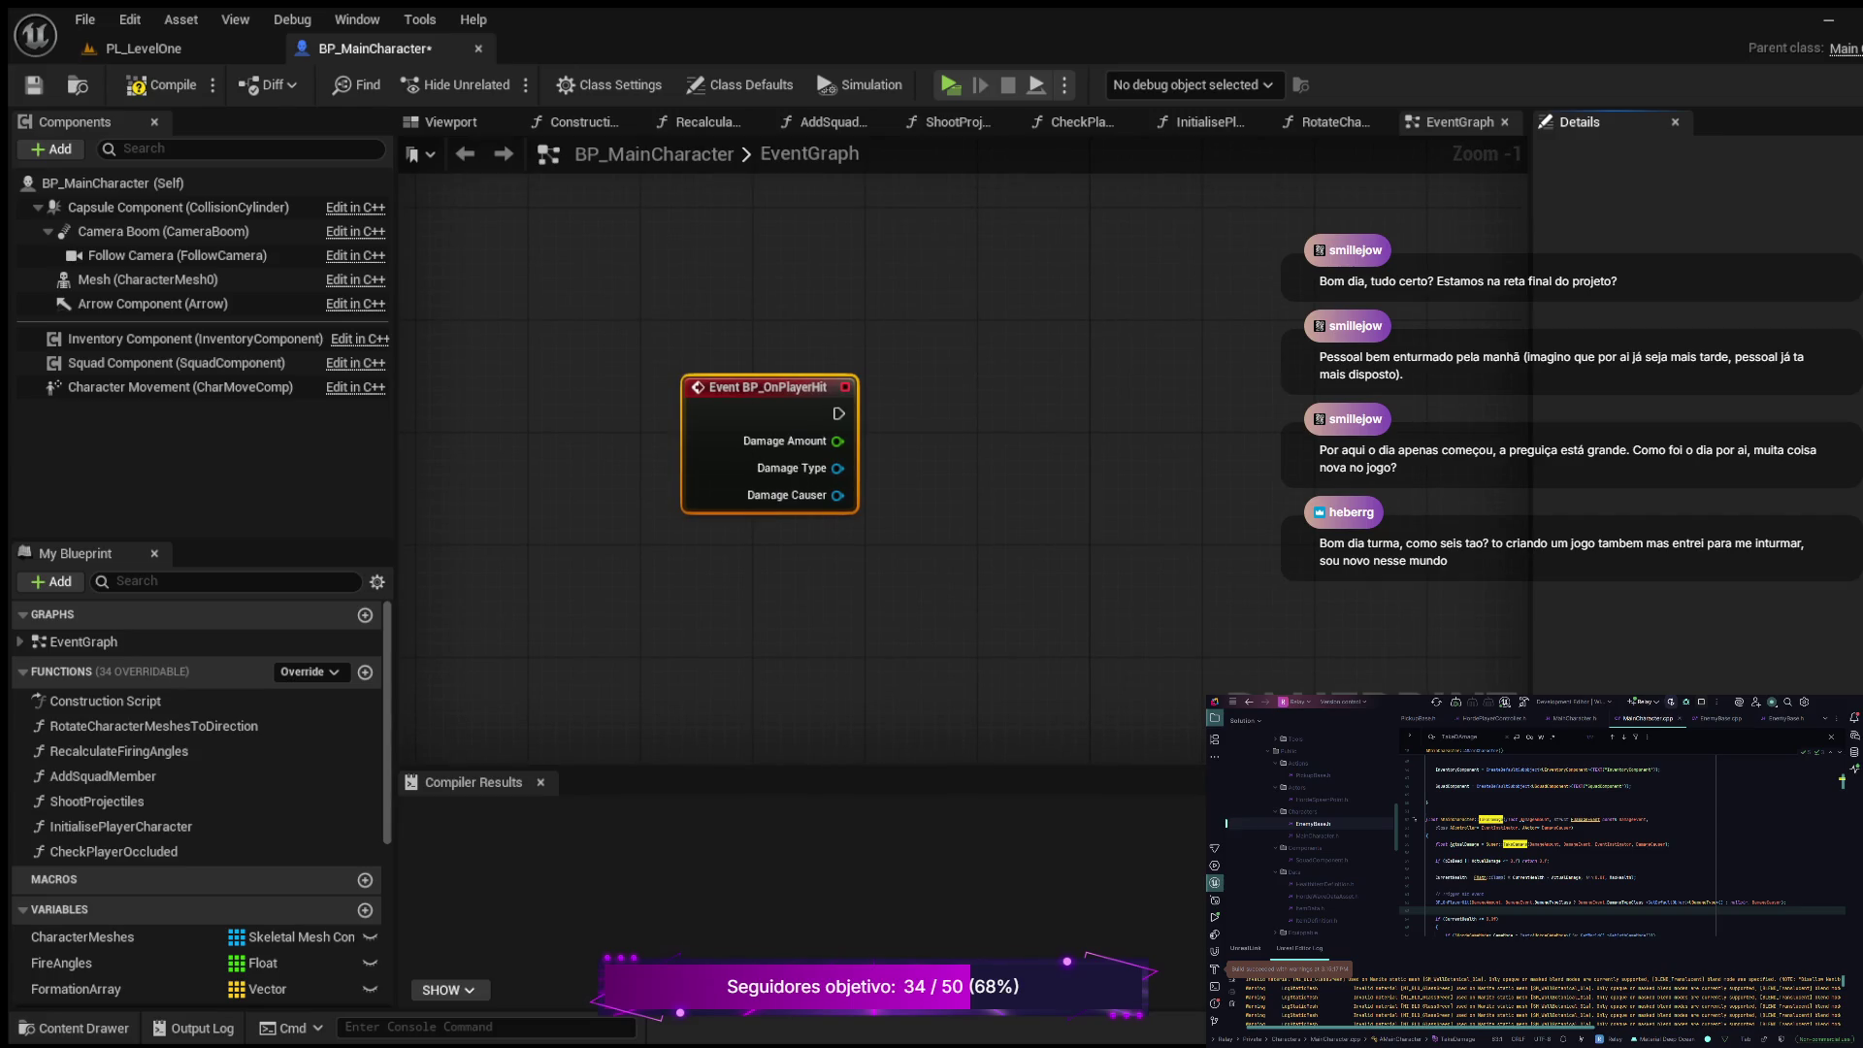
{"action": "mouse_move", "coordinate": [840, 414]}
{"action": "left_mouse_down"}
{"action": "mouse_move", "coordinate": [937, 398]}
{"action": "mouse_move", "coordinate": [958, 370]}
{"action": "left_mouse_up"}
{"action": "key", "text": "Return"}
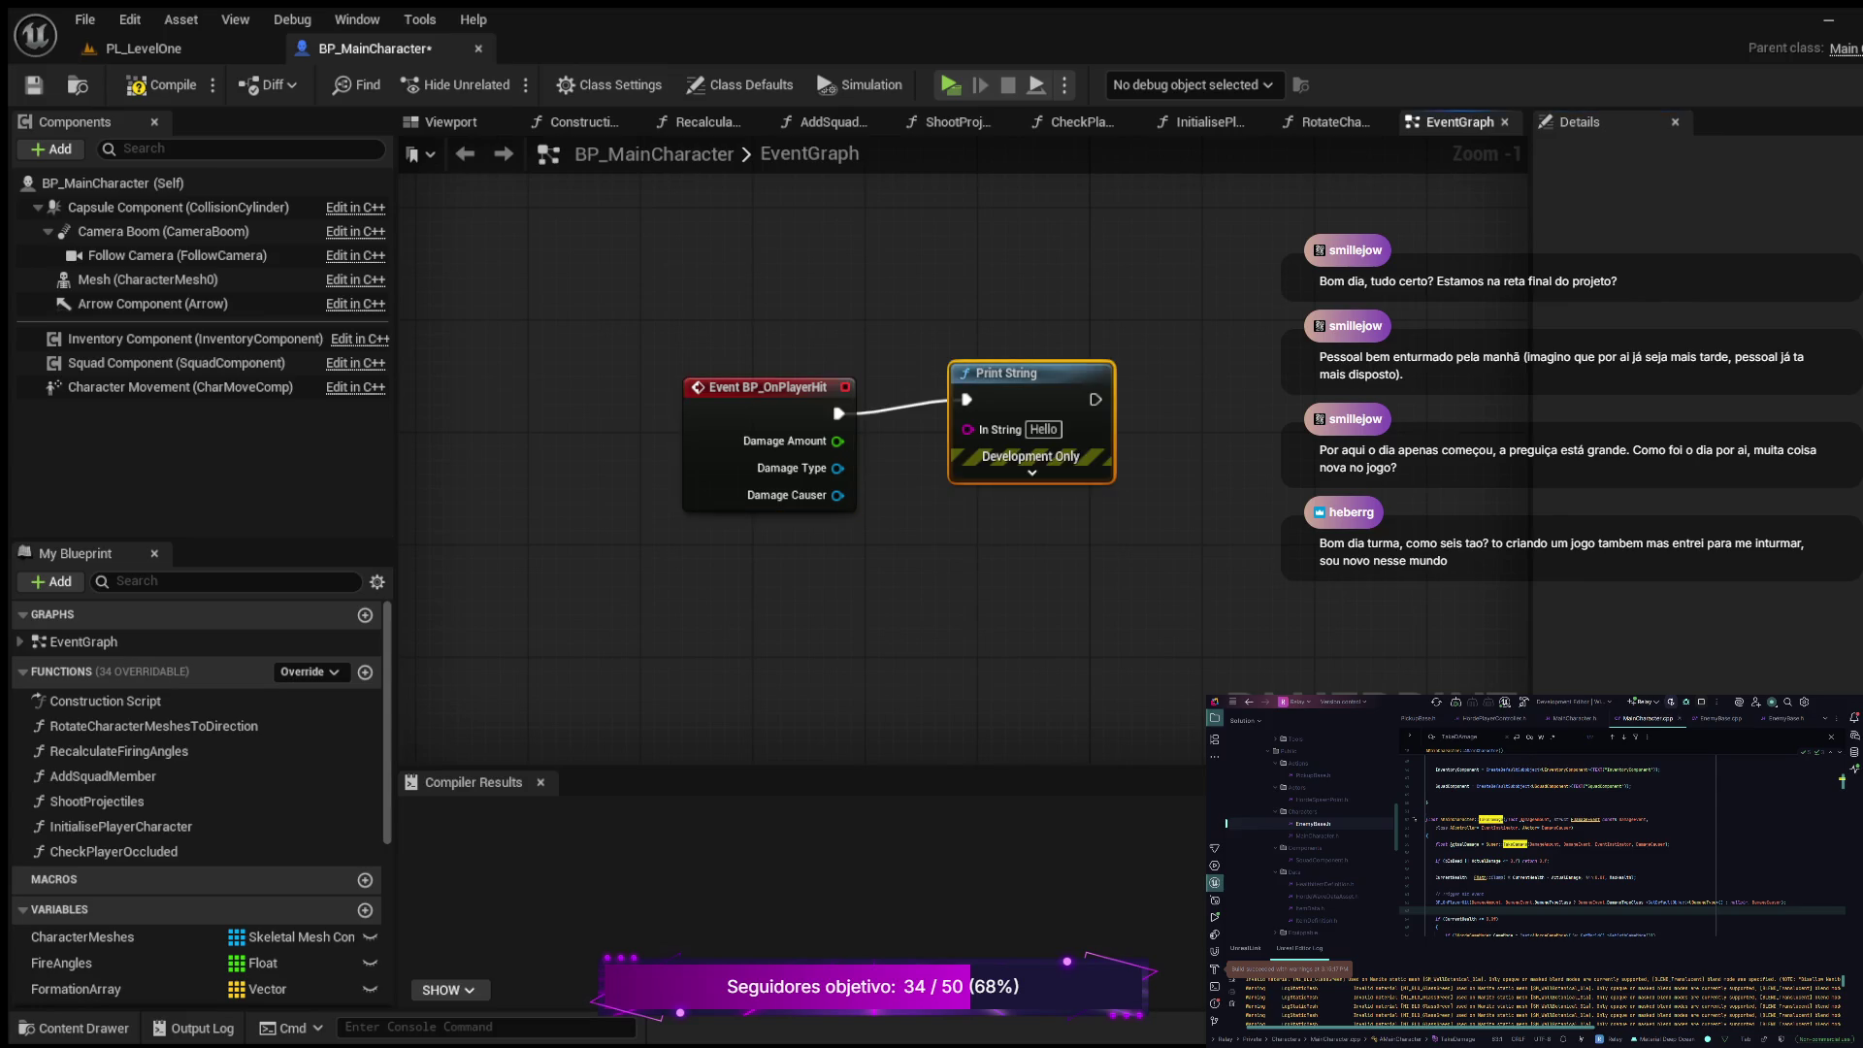
{"action": "left_click", "coordinate": [1043, 429]}
{"action": "type", "text": "PLAYER HIT"}
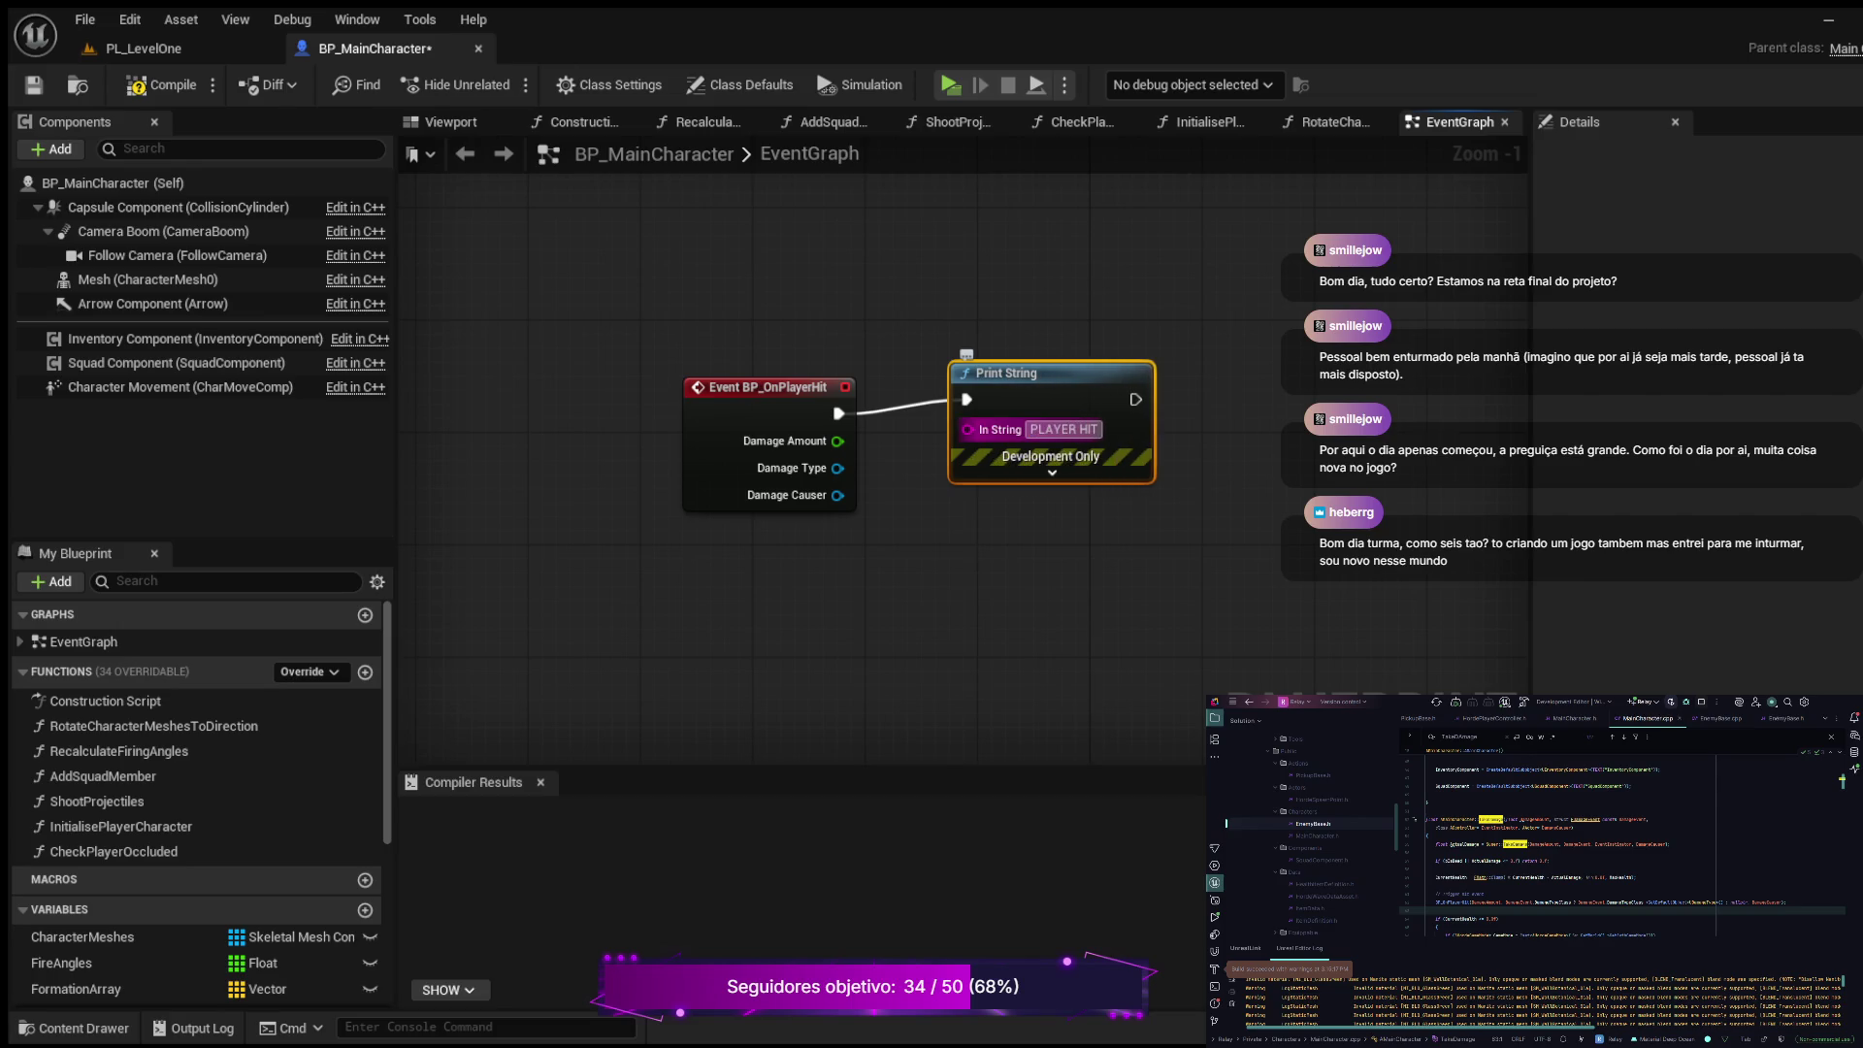
{"action": "key", "text": "Return"}
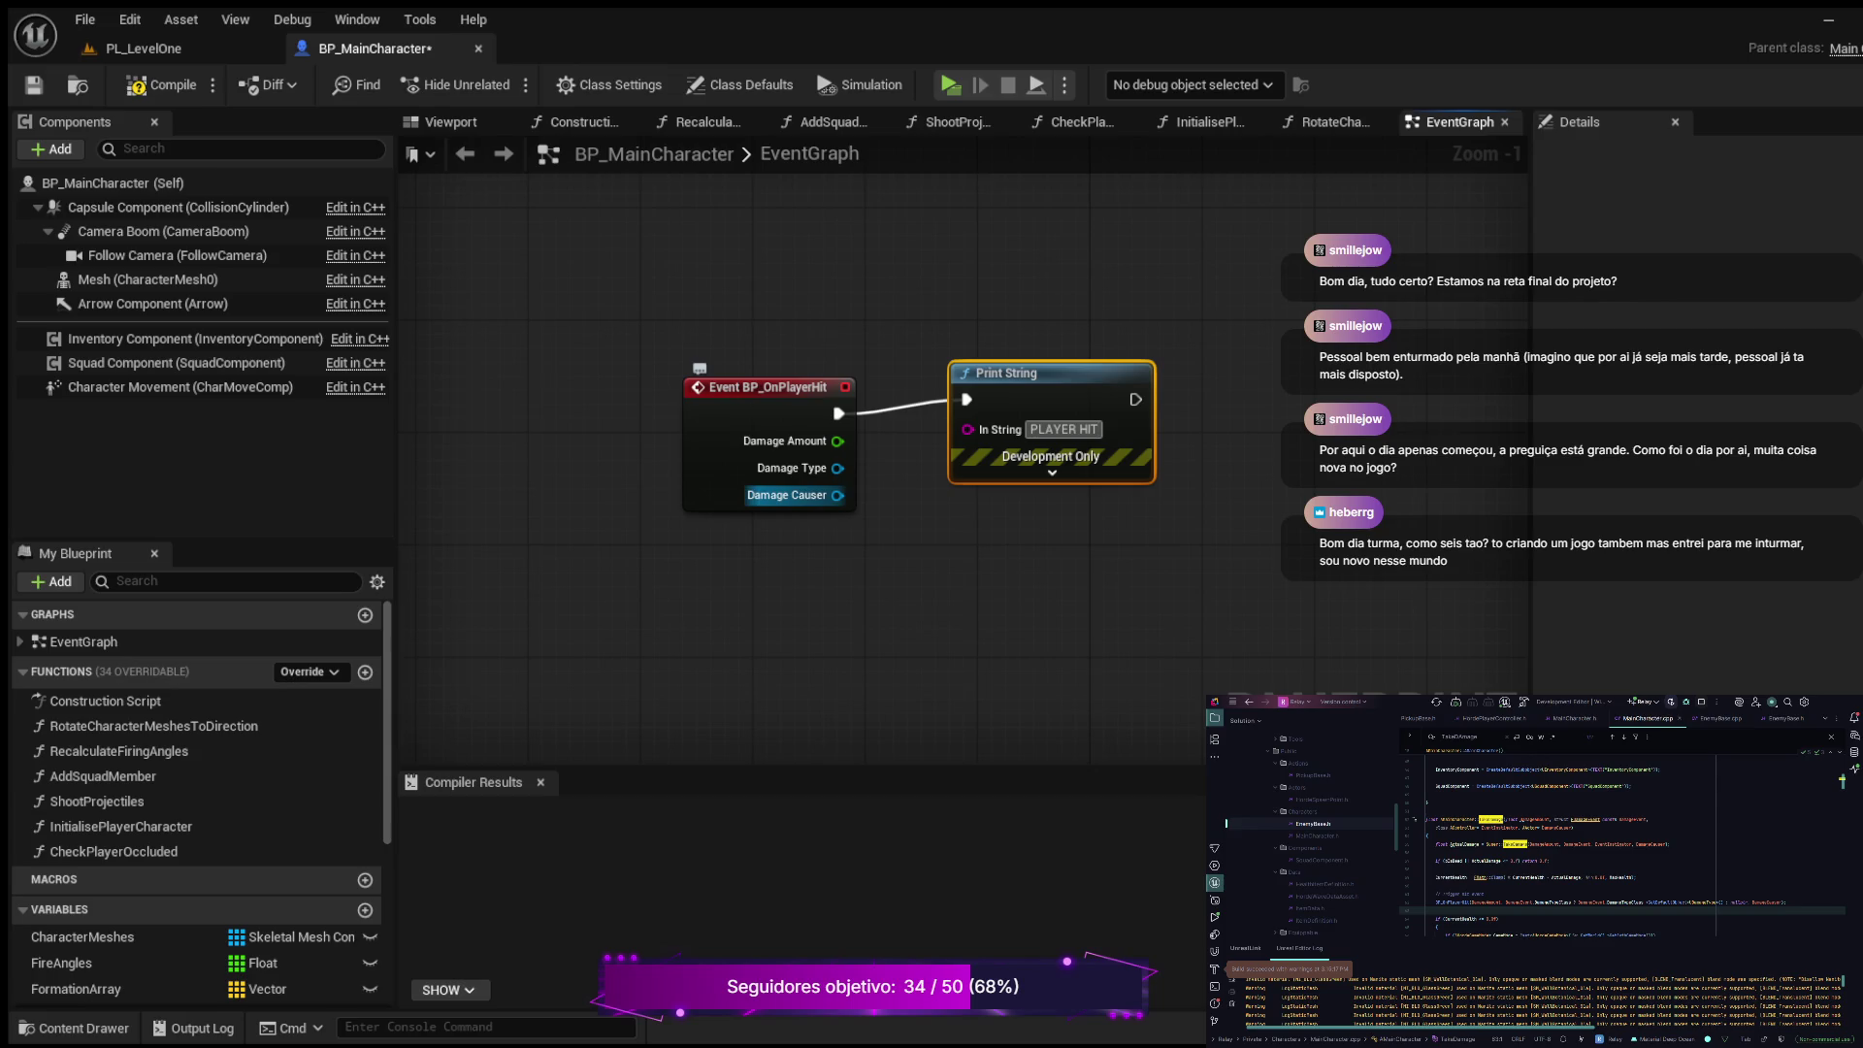
Step: Chain a second Print String printing the Damage Type's display name, then compile BP_MainCharacter
{"action": "mouse_move", "coordinate": [1142, 399]}
{"action": "left_mouse_down"}
{"action": "mouse_move", "coordinate": [1252, 515]}
{"action": "mouse_move", "coordinate": [1286, 477]}
{"action": "left_mouse_up"}
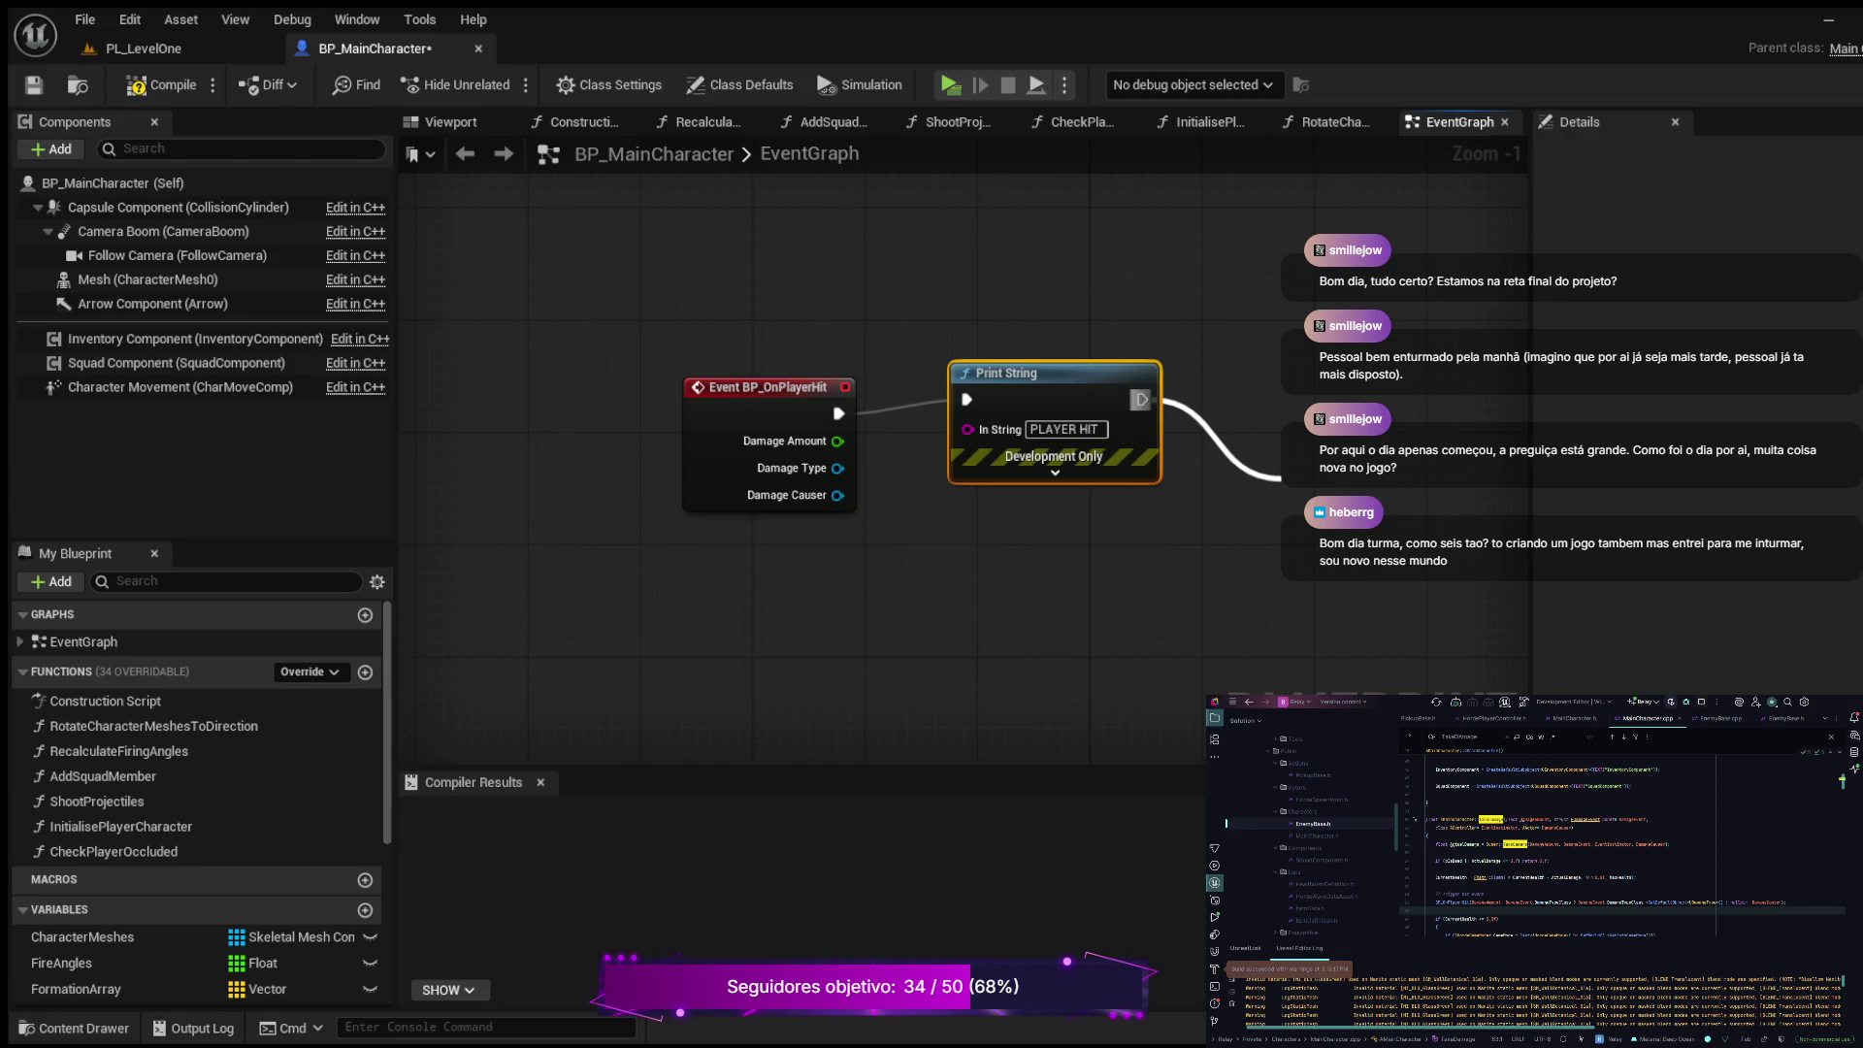
{"action": "key", "text": "Return"}
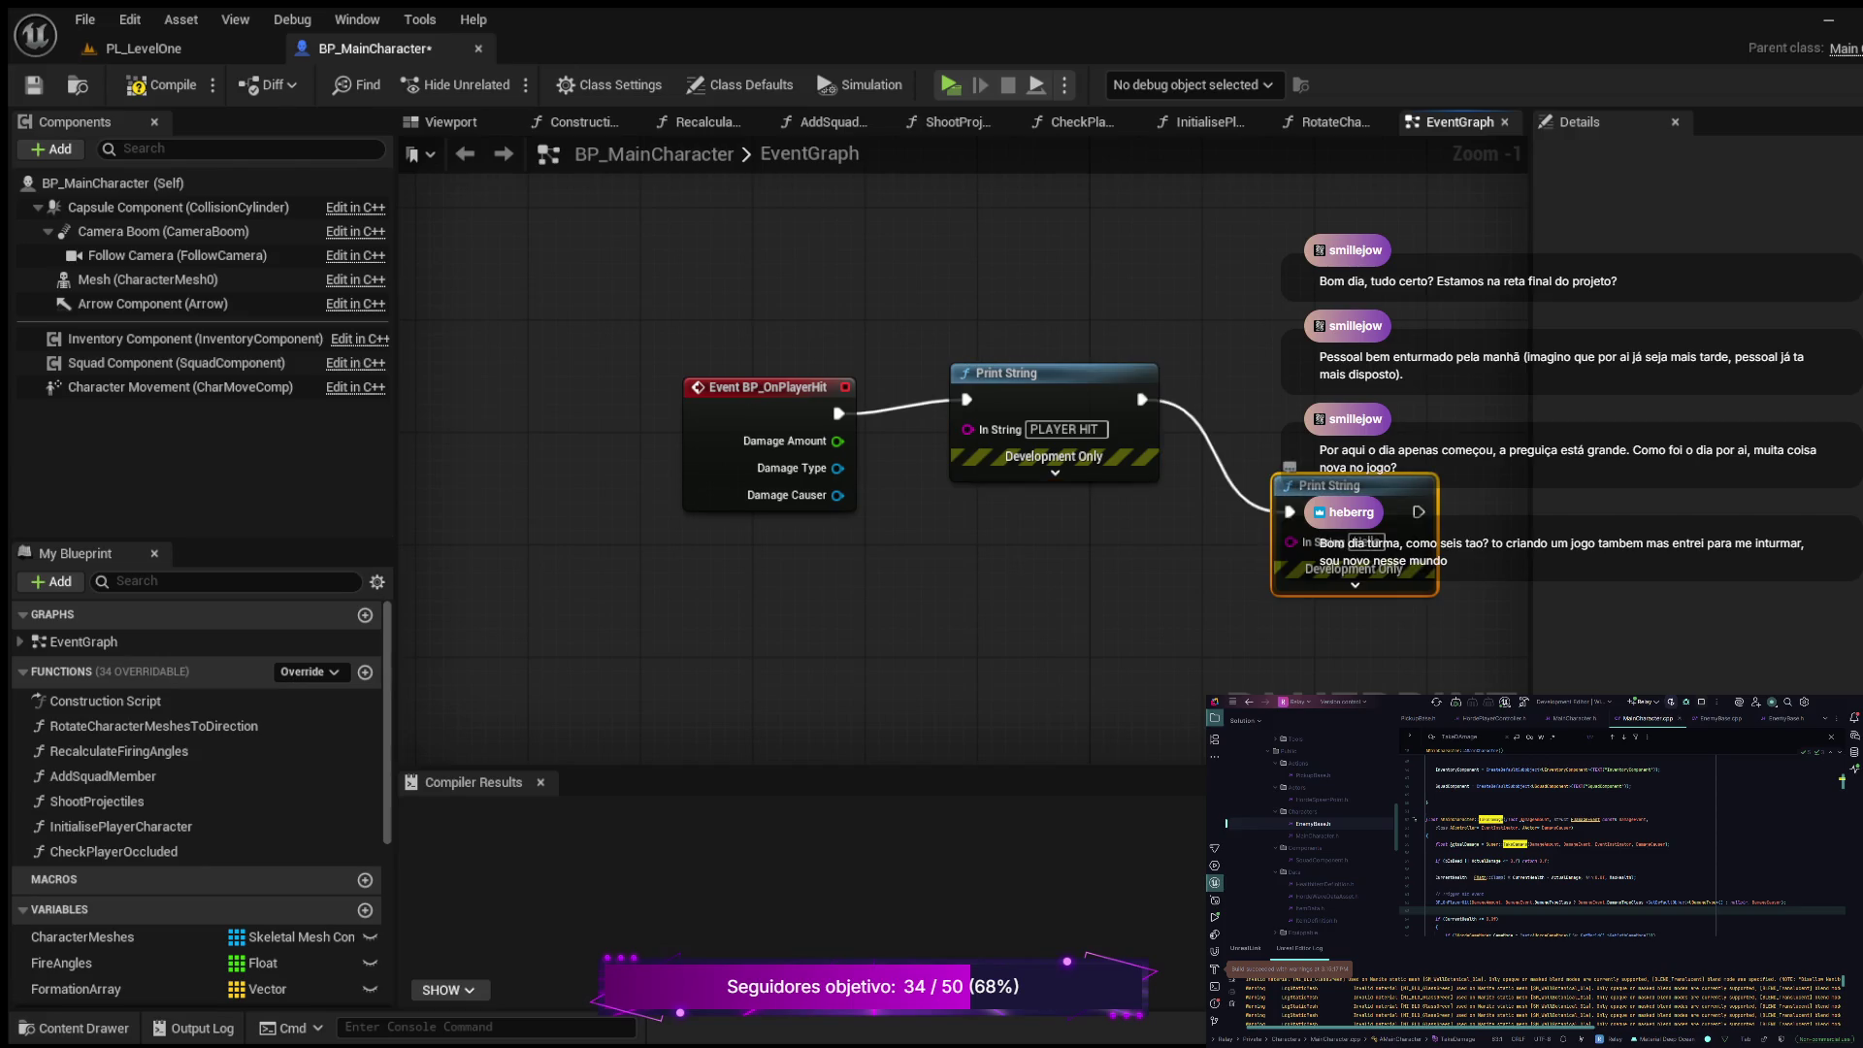
{"action": "mouse_move", "coordinate": [836, 468]}
{"action": "left_mouse_down"}
{"action": "mouse_move", "coordinate": [1257, 510]}
{"action": "mouse_move", "coordinate": [1291, 541]}
{"action": "left_mouse_up"}
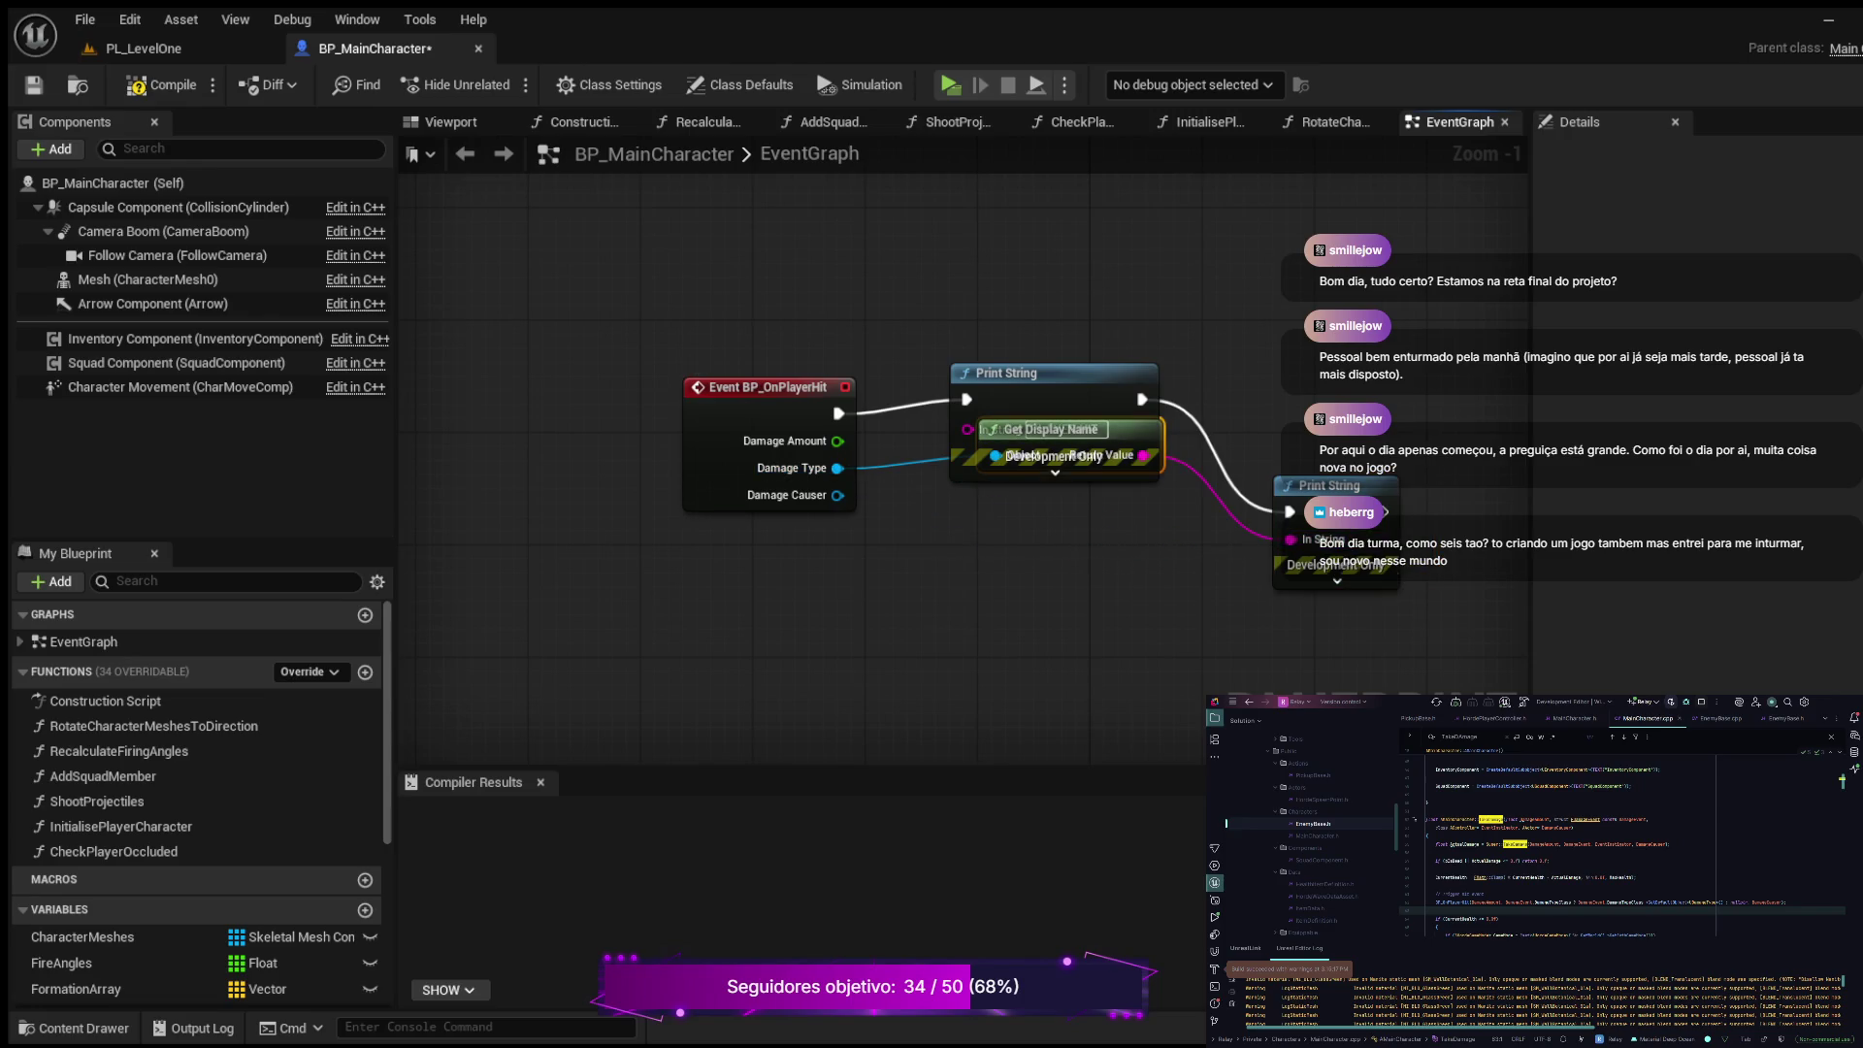
{"action": "left_click", "coordinate": [136, 85]}
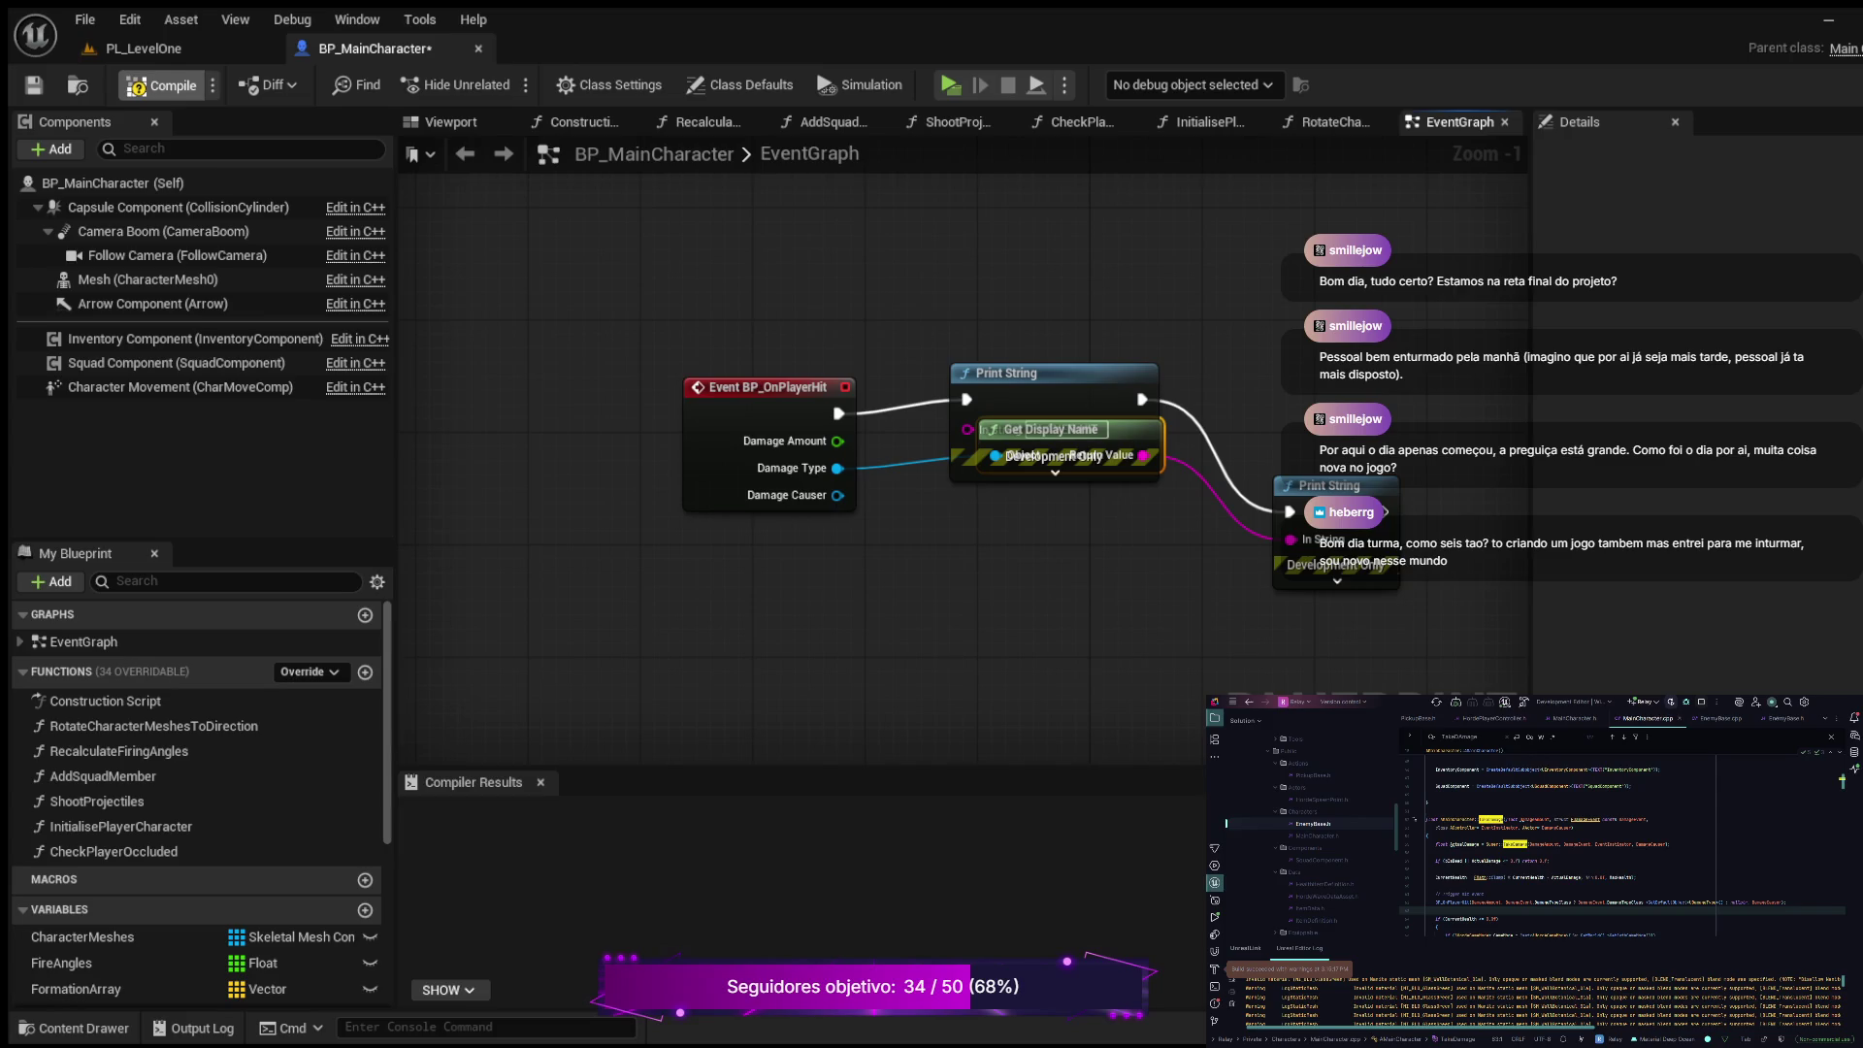
Step: Open PL_LevelOne, start Play-In-Editor from the main menu, and fire a test shot
{"action": "left_click", "coordinate": [143, 48]}
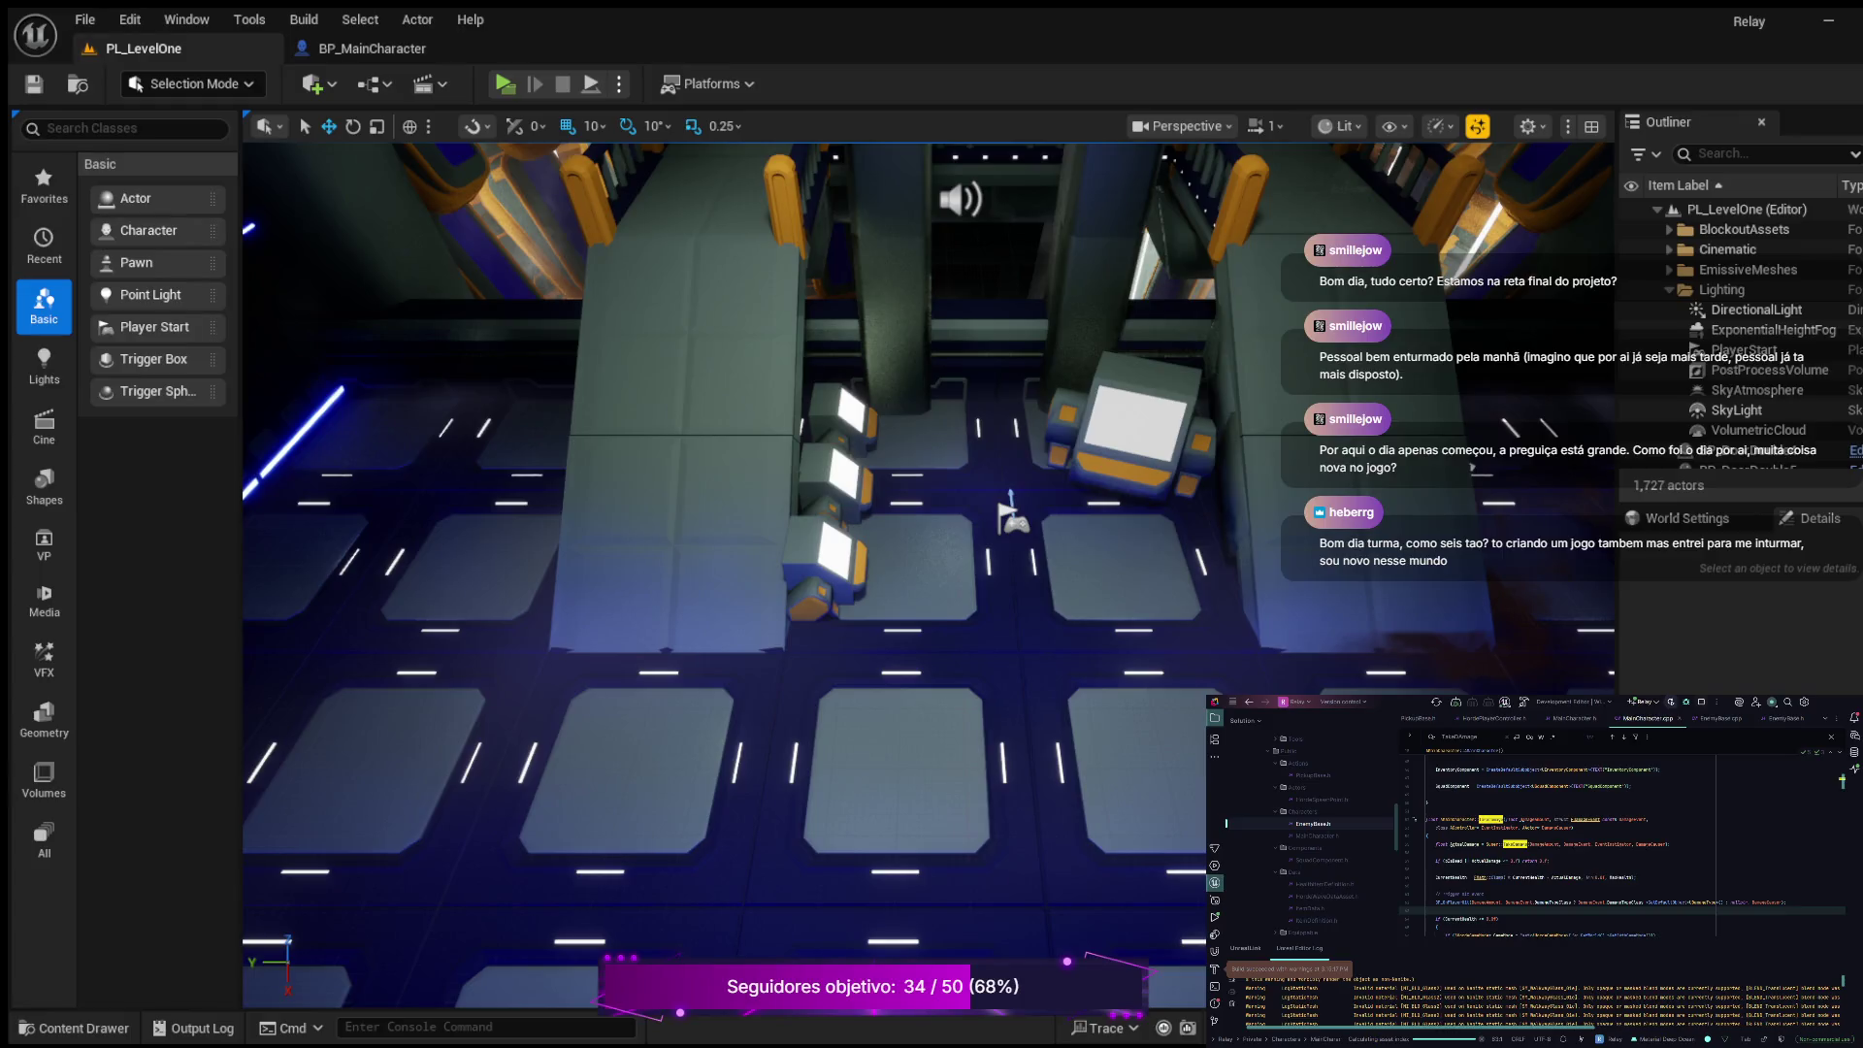
{"action": "key", "text": "alt+p"}
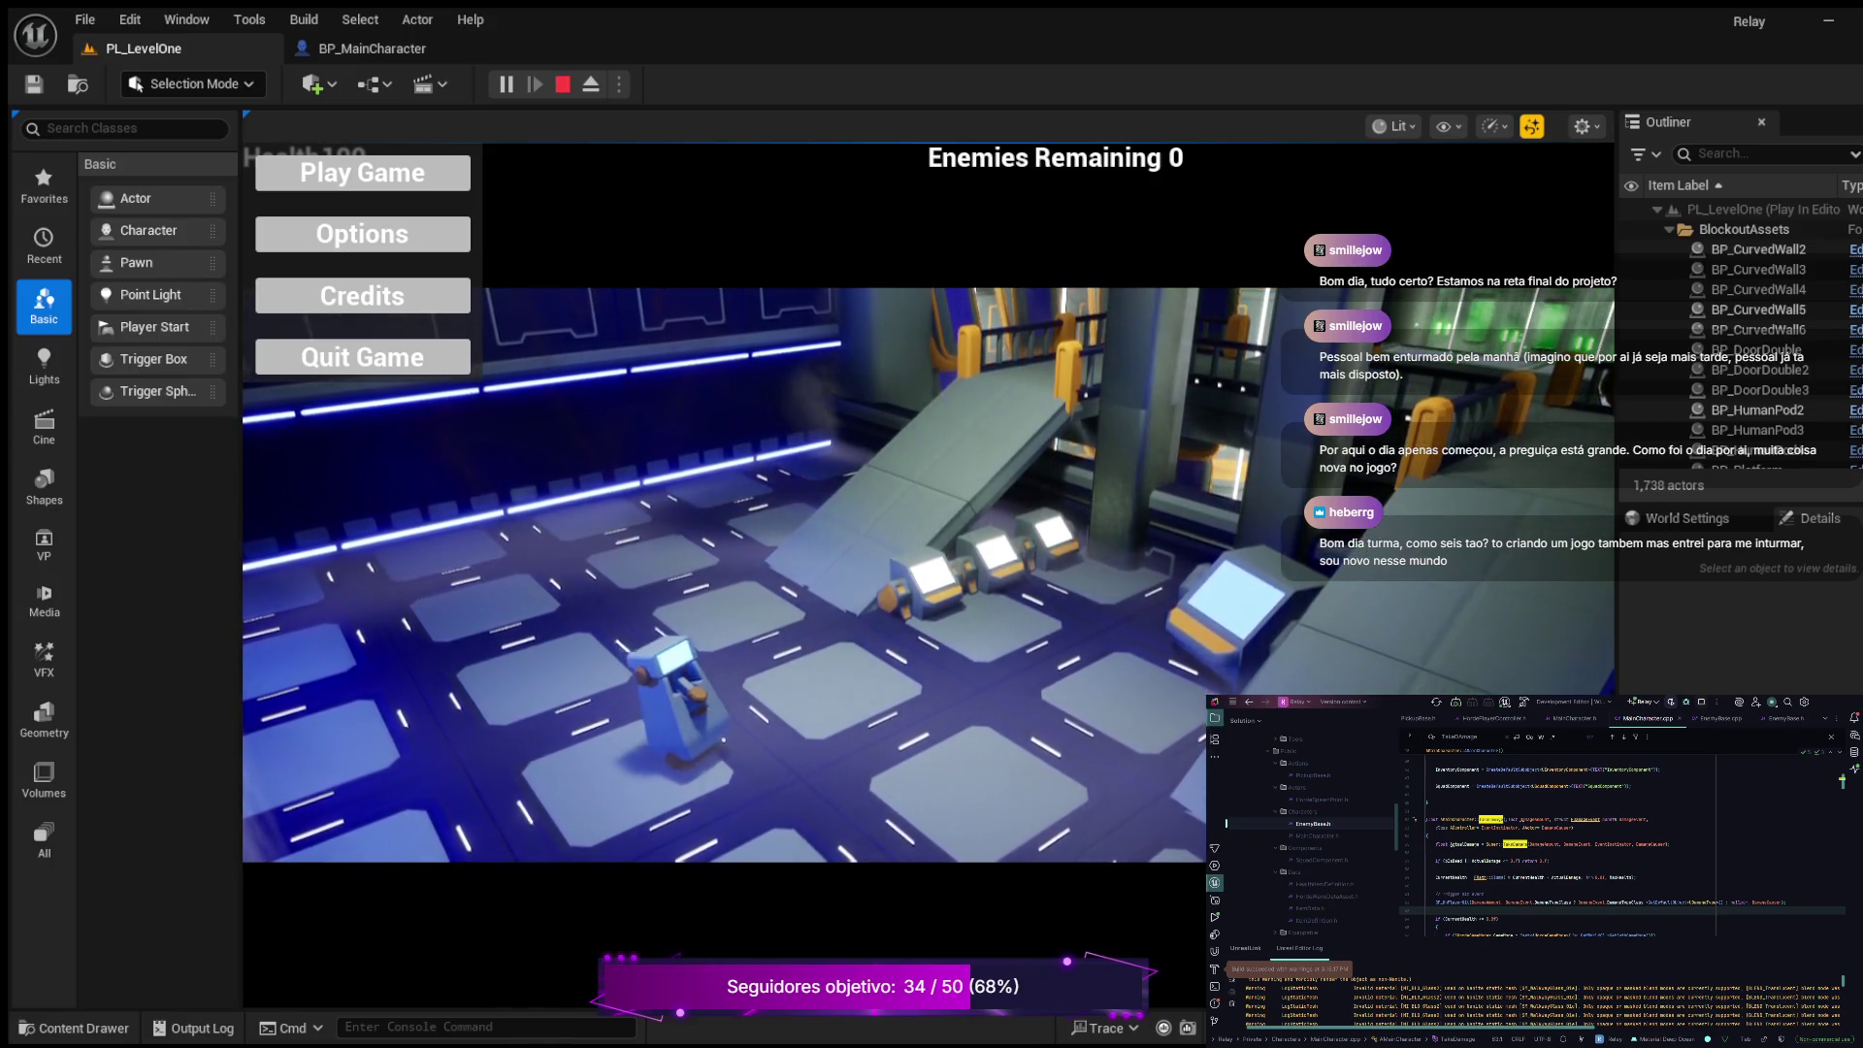
{"action": "left_click", "coordinate": [407, 184]}
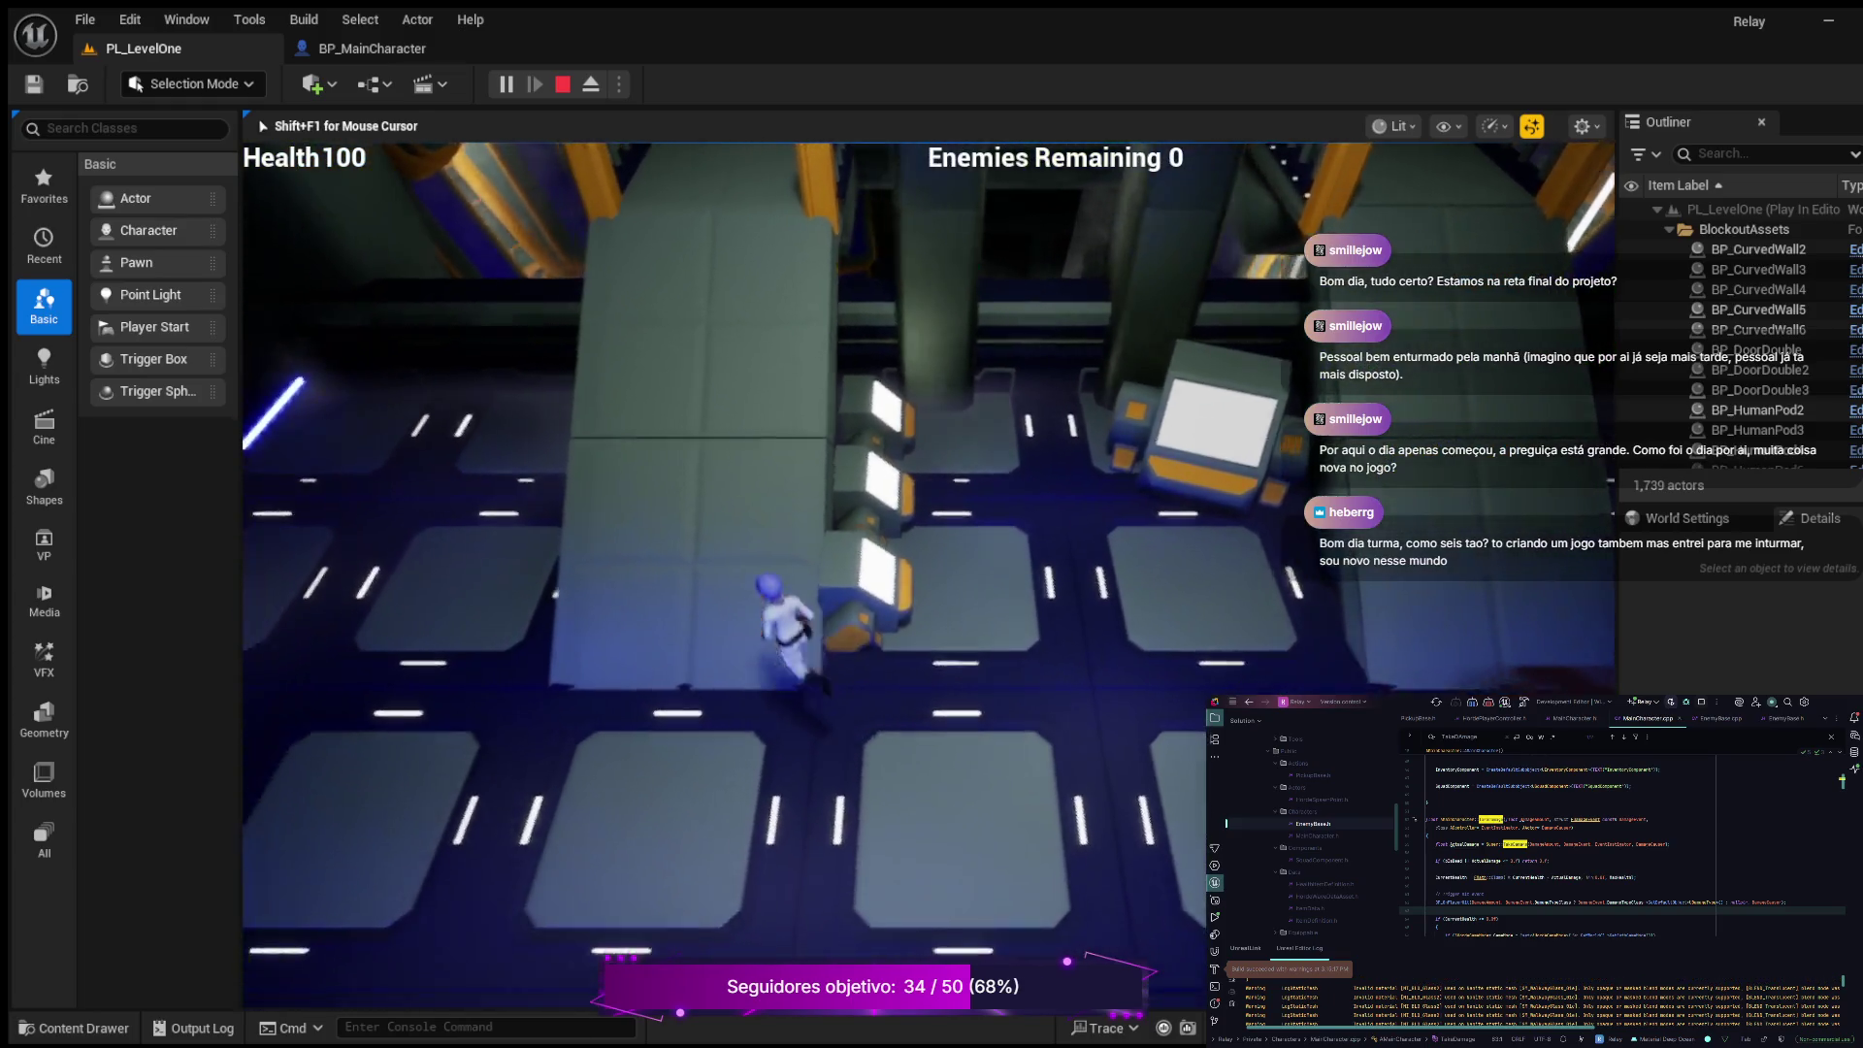
{"action": "key", "text": "w"}
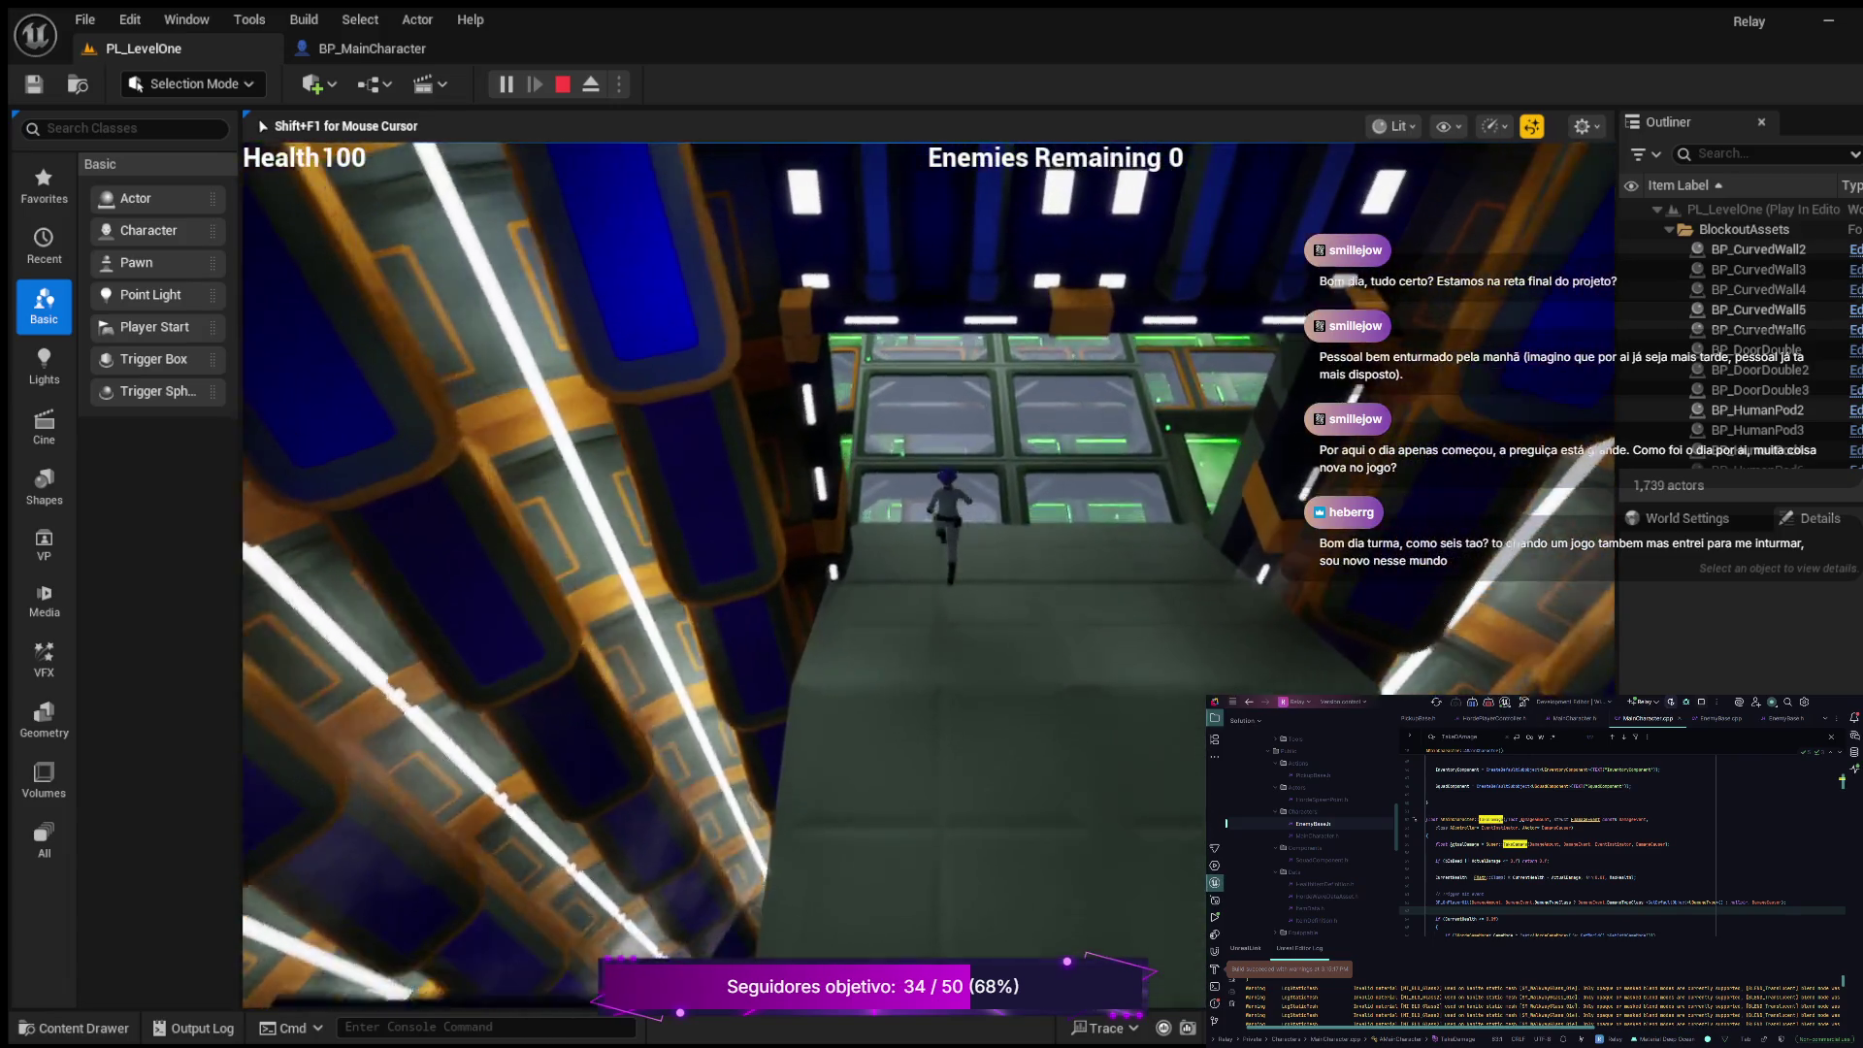
{"action": "key", "text": "w"}
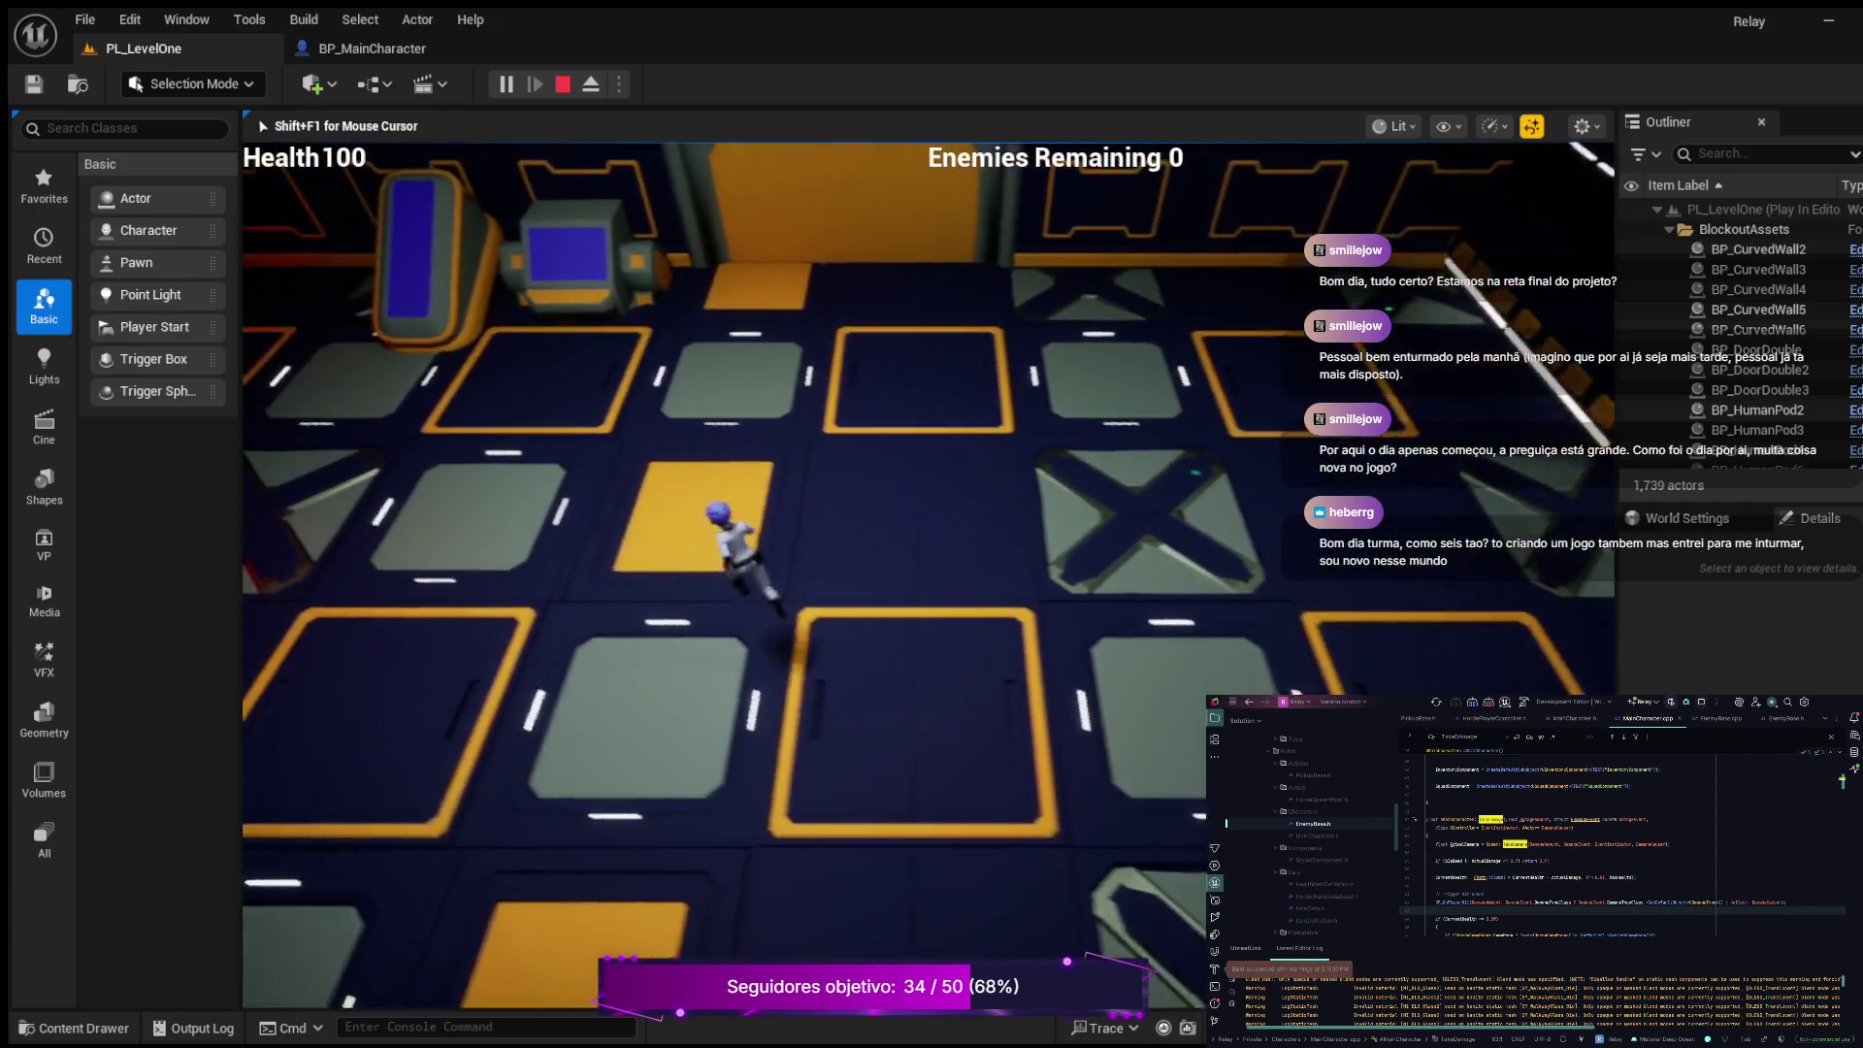
{"action": "key", "text": "w"}
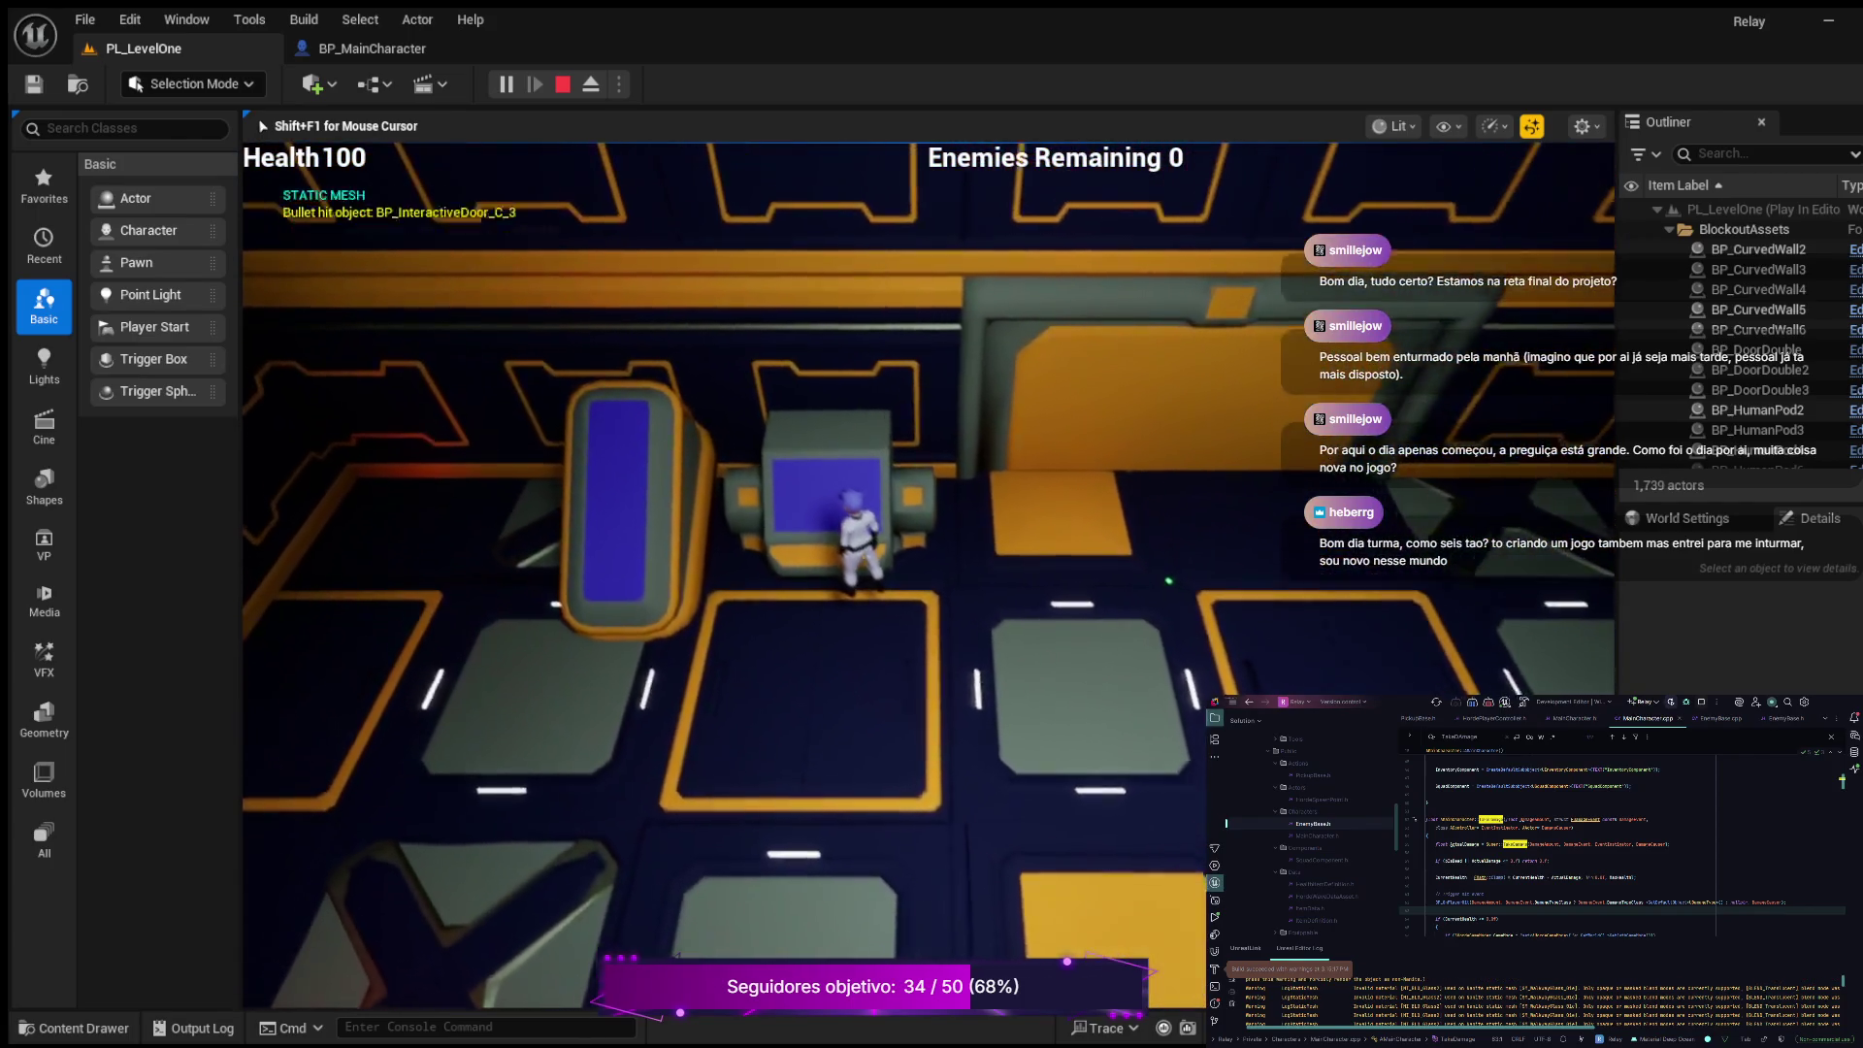
{"action": "left_click", "coordinate": [929, 575]}
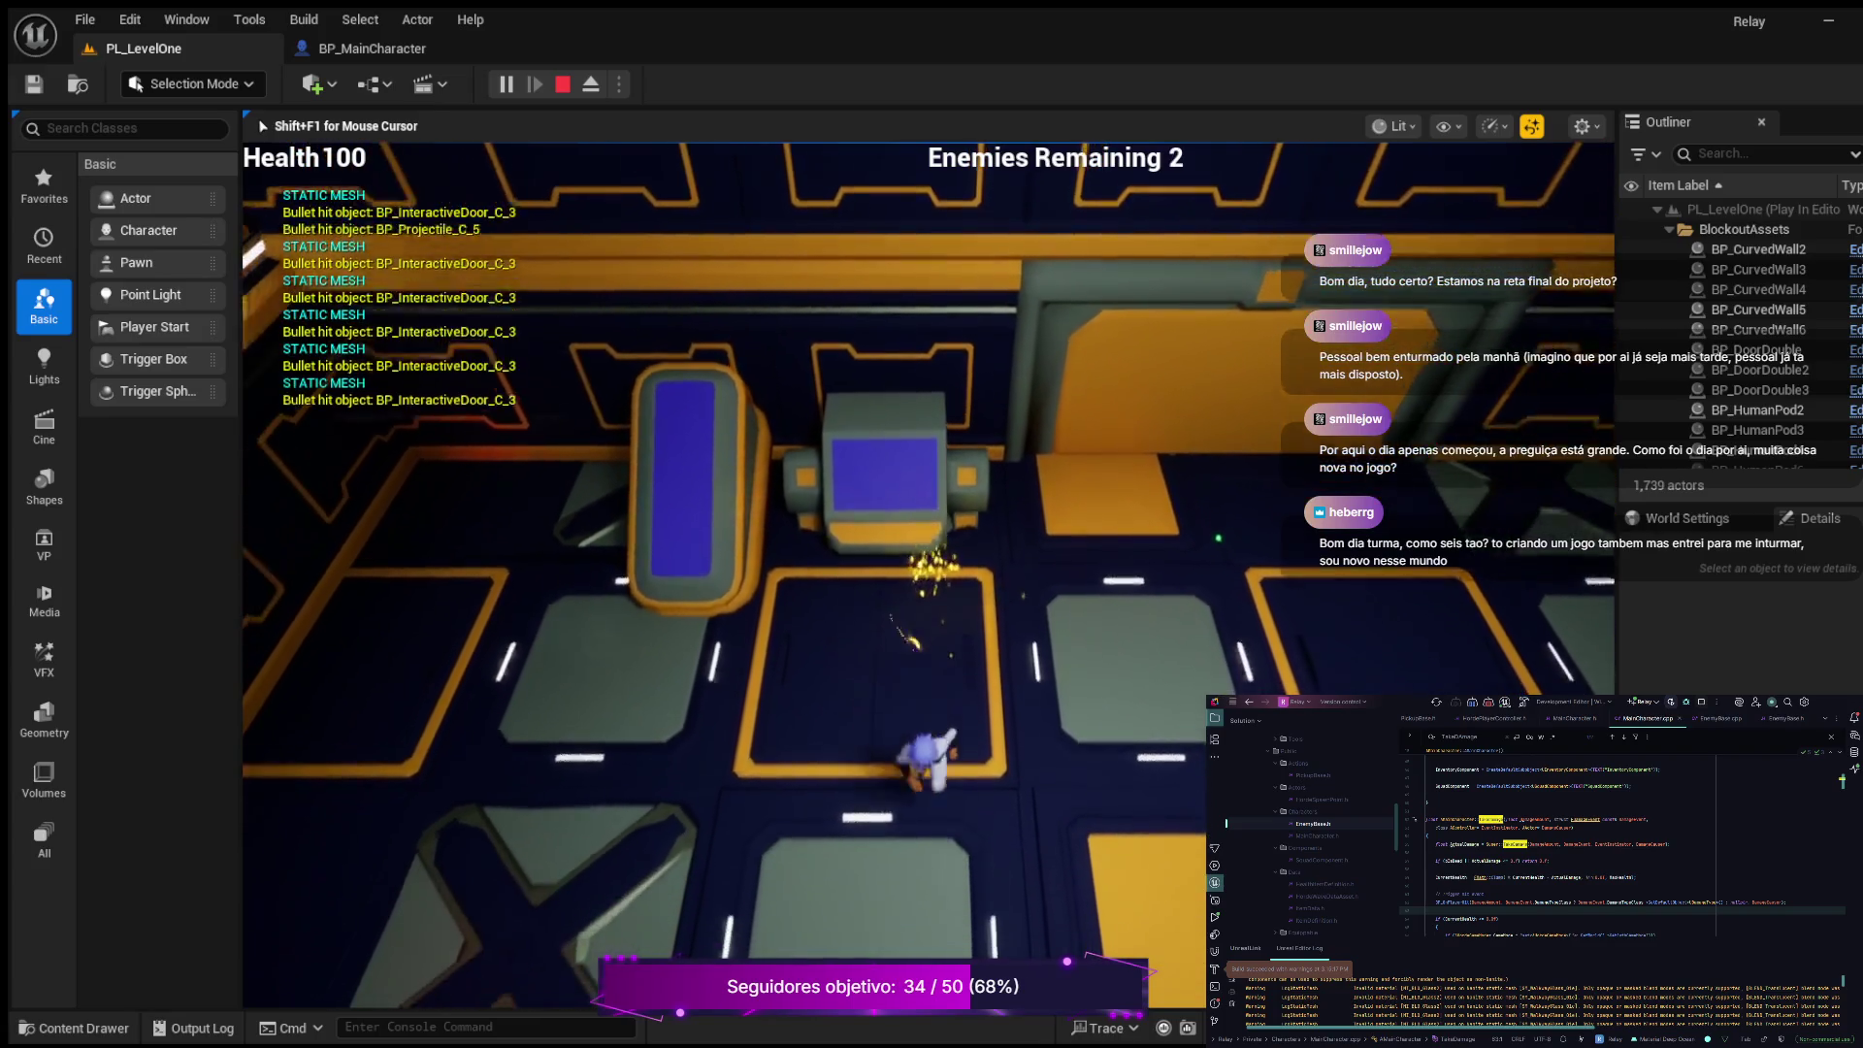
Step: Run the character right and up past the enemies, collecting PLAYER HIT prints
{"action": "key", "text": "d"}
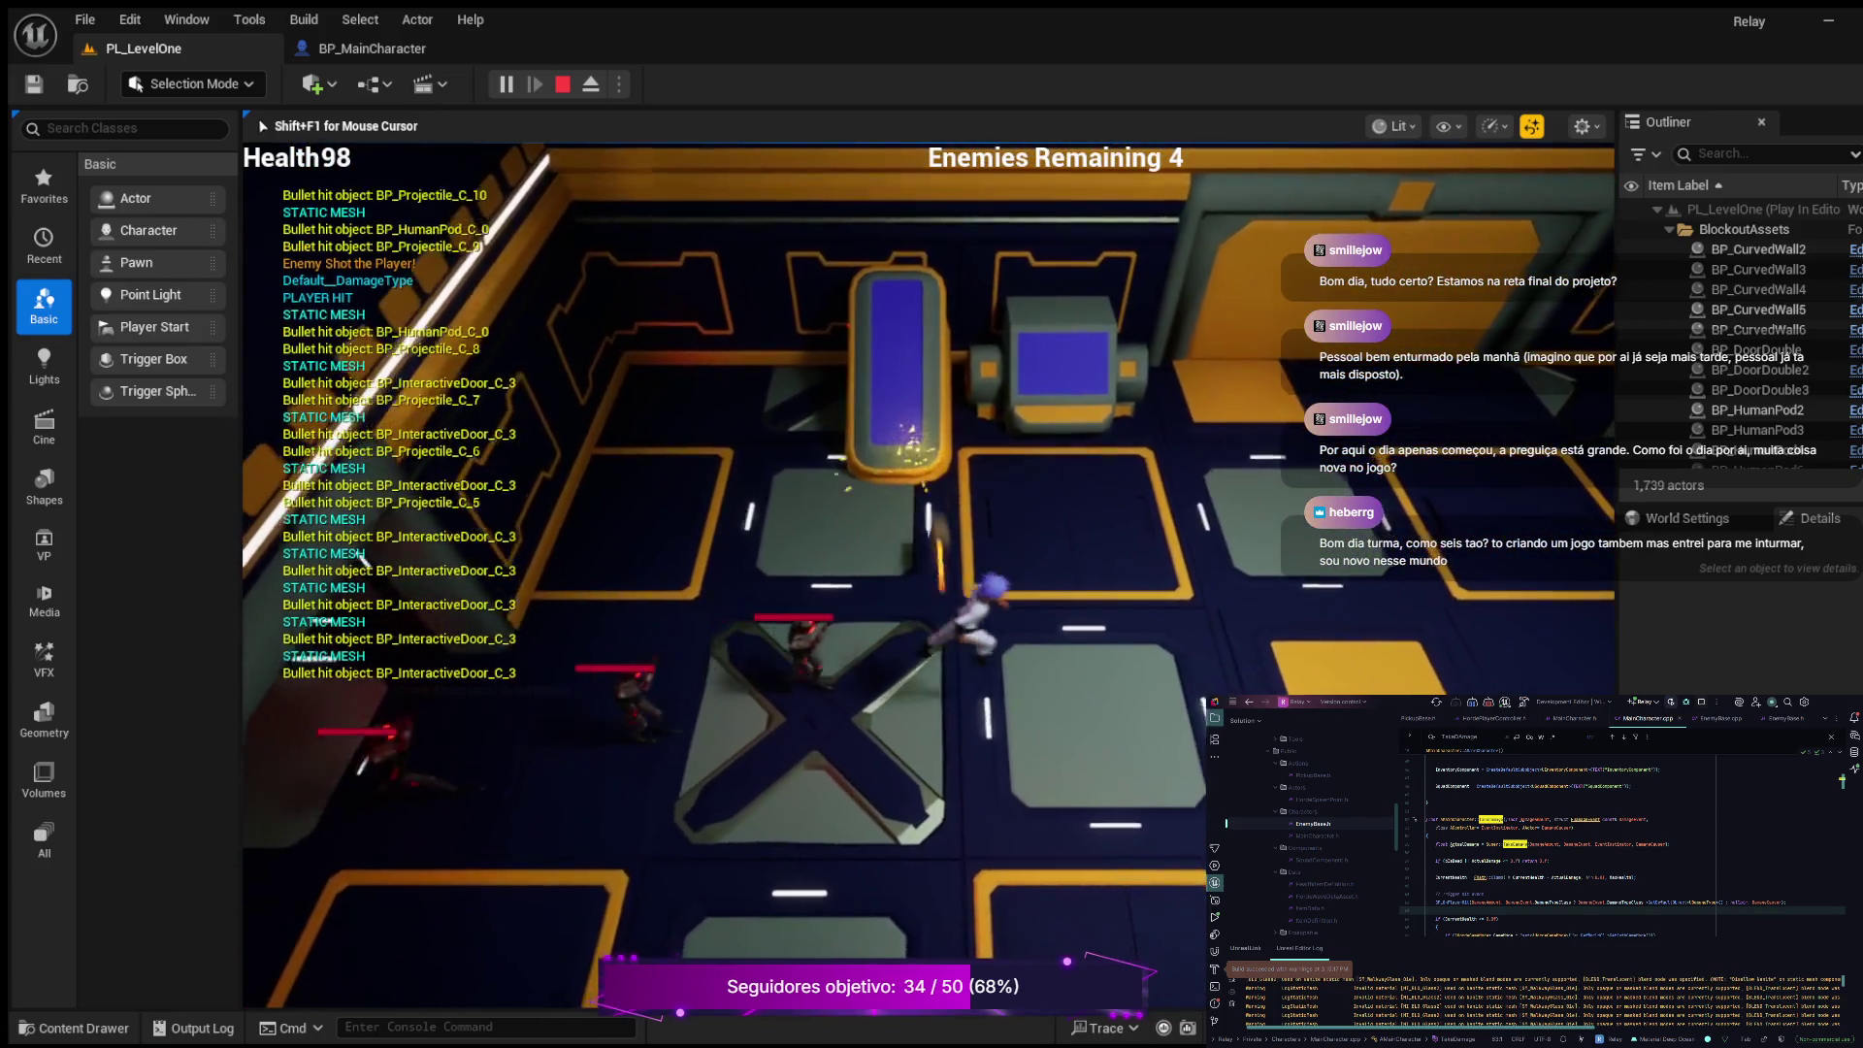
{"action": "key", "text": "d"}
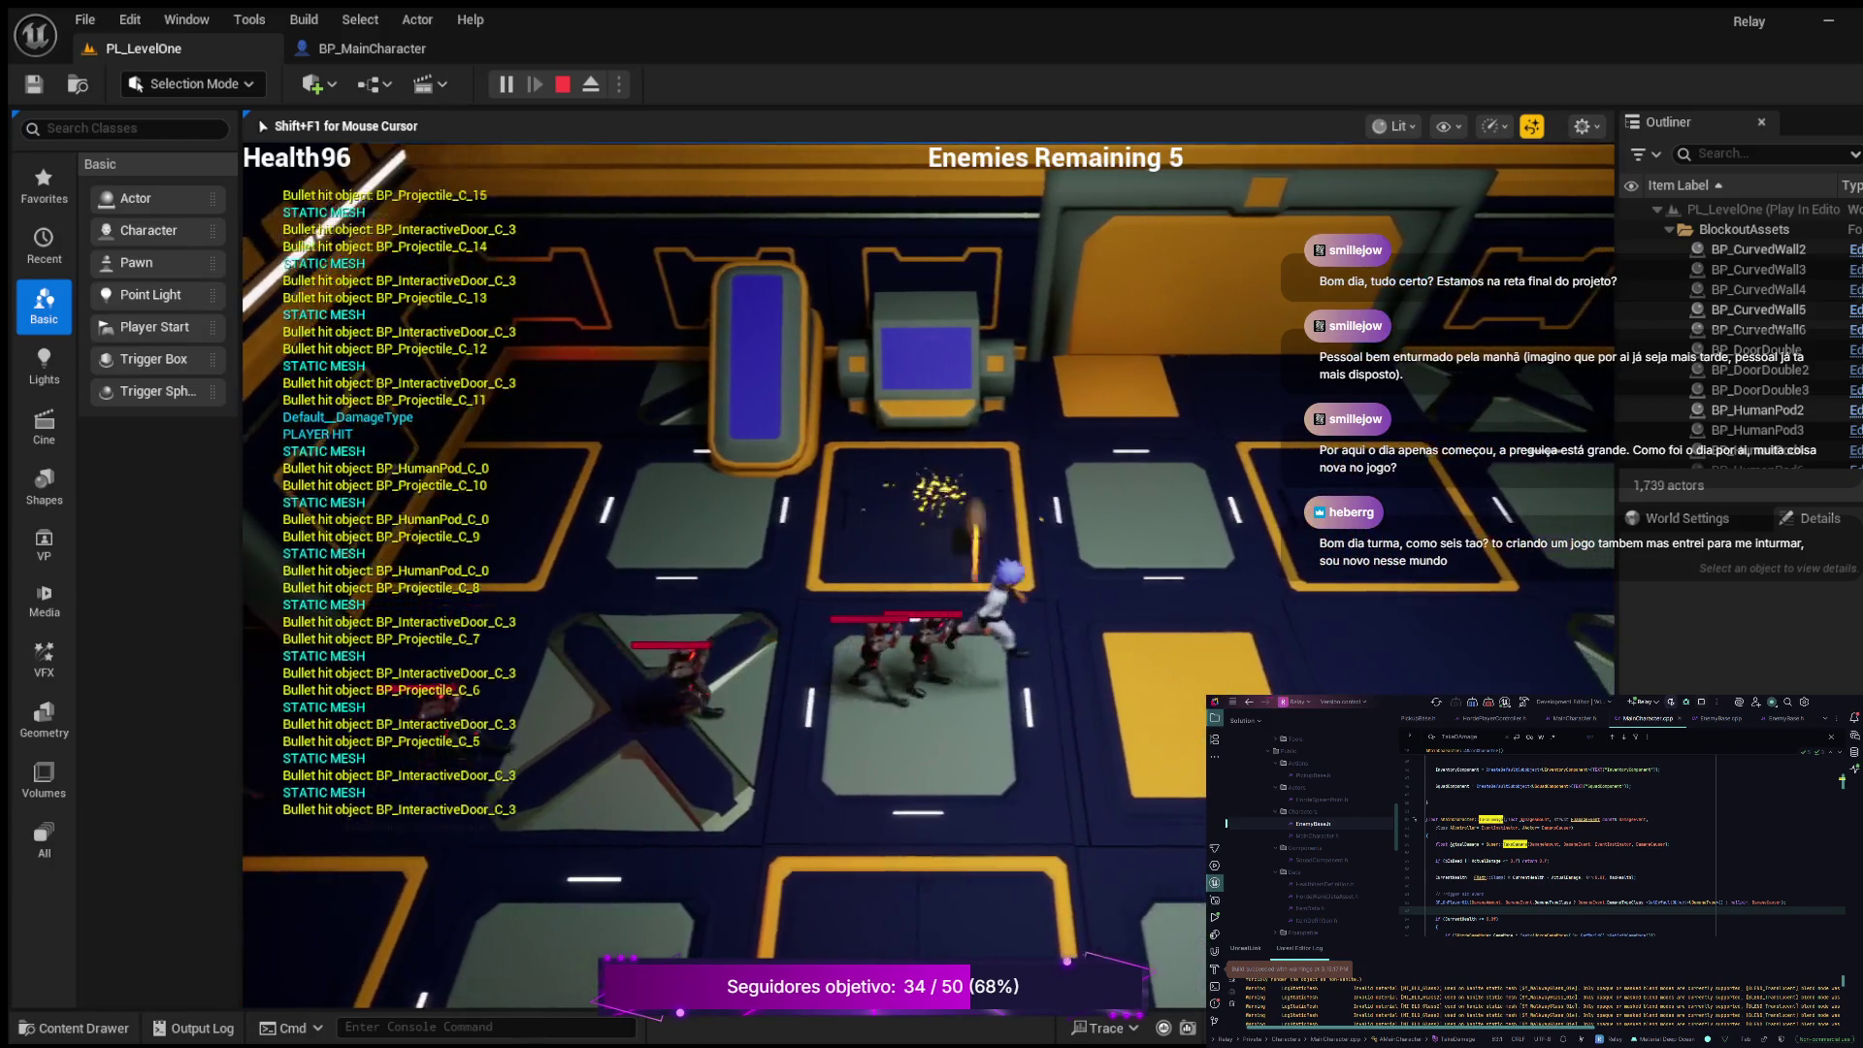
{"action": "key", "text": "d"}
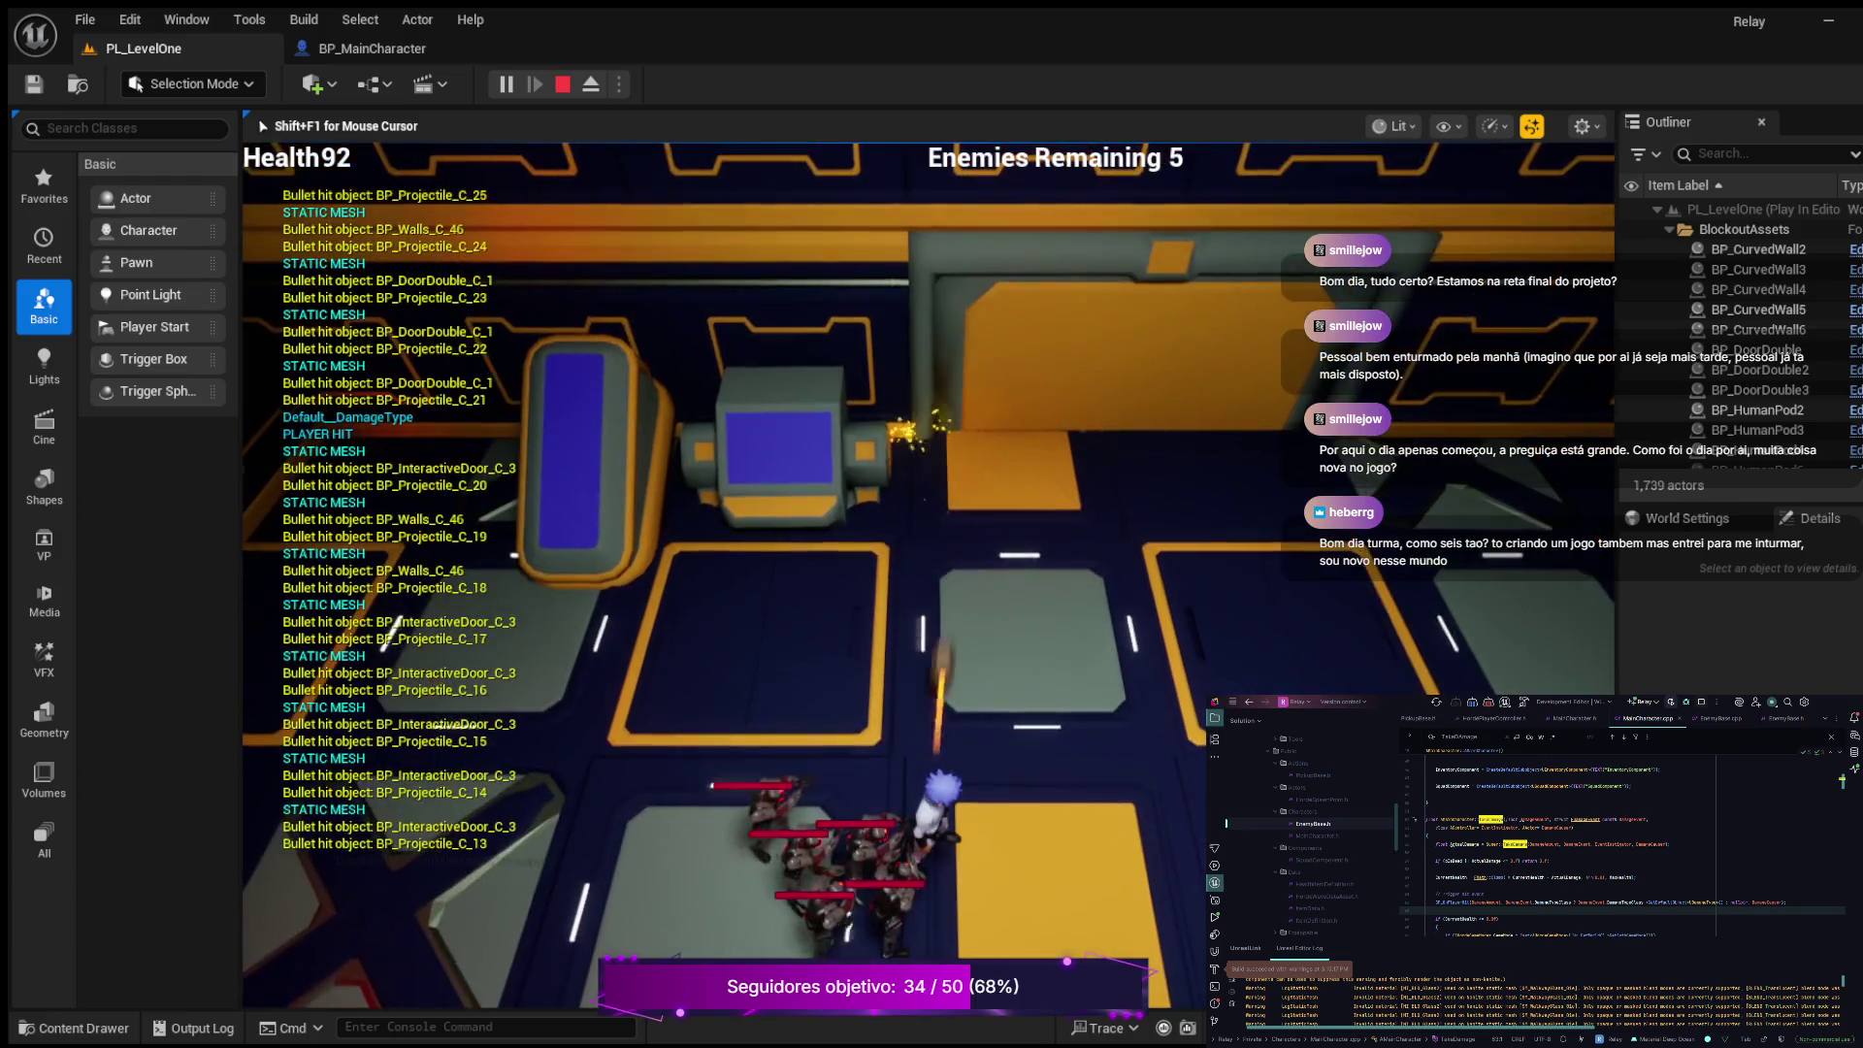
{"action": "key", "text": "d"}
{"action": "key", "text": "d"}
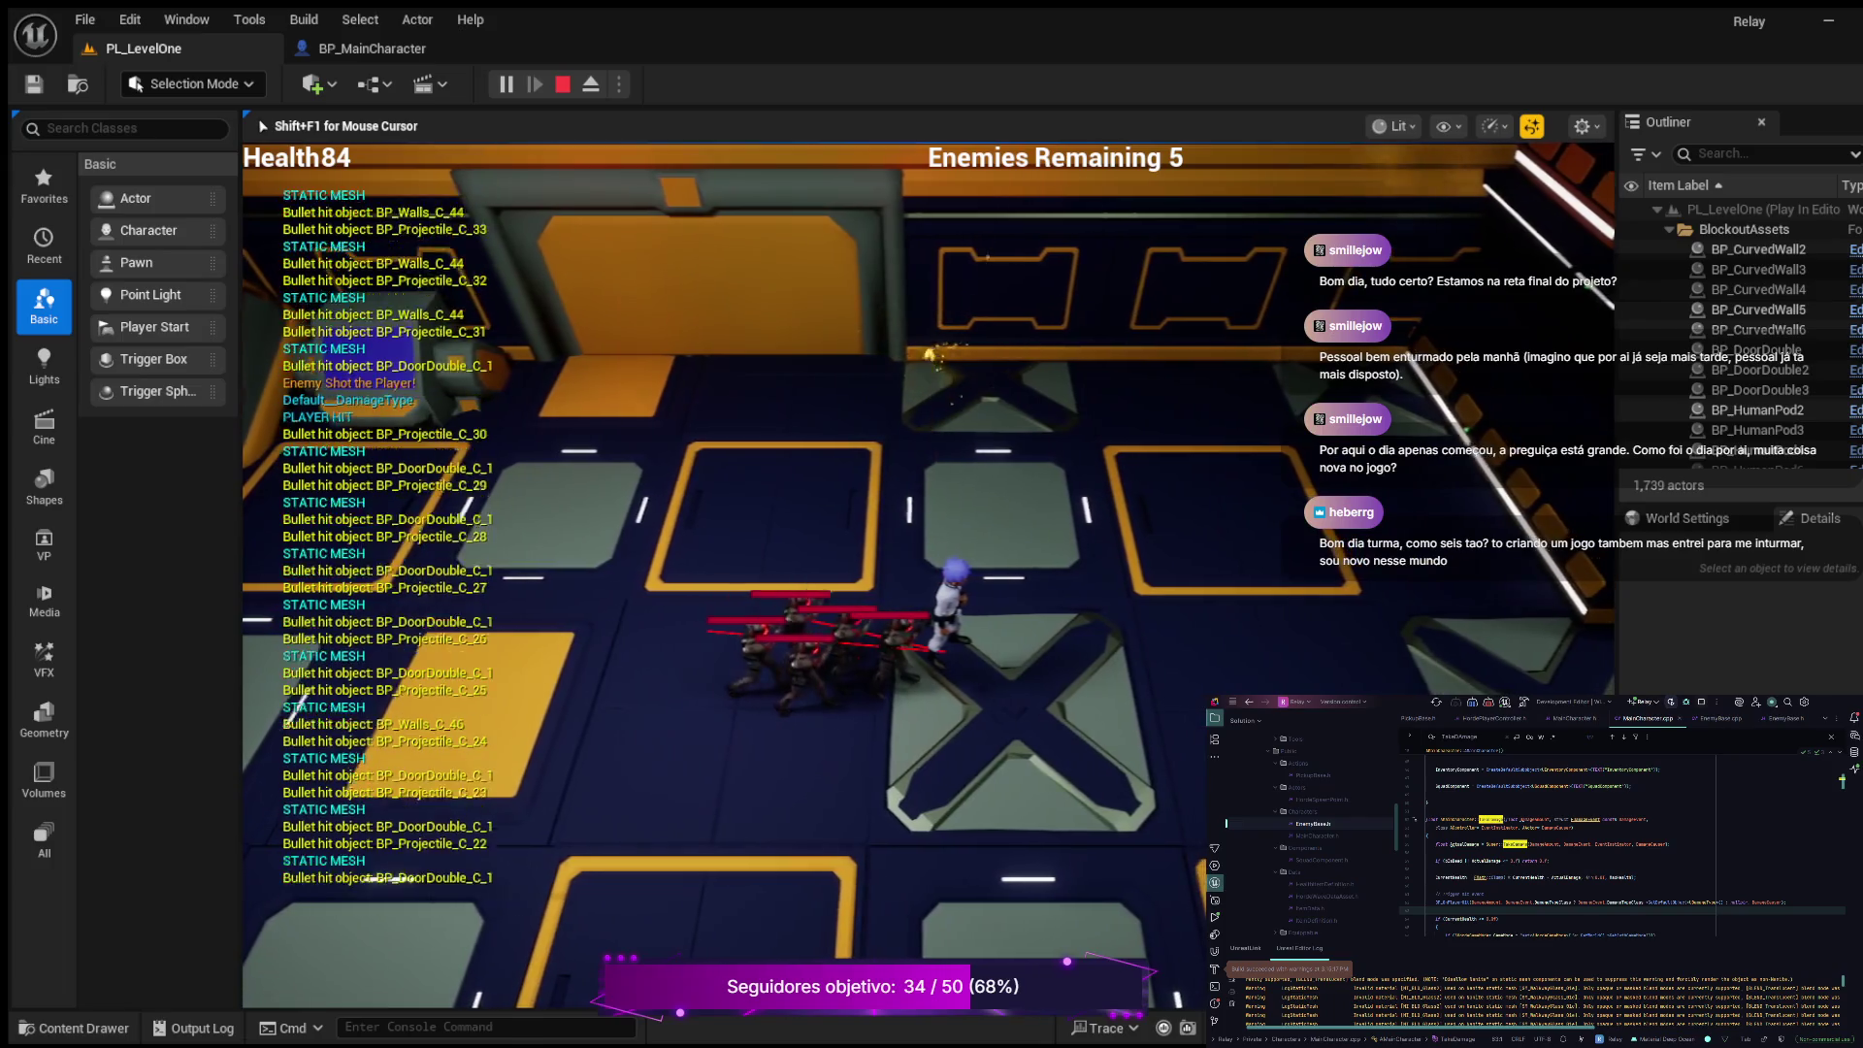
{"action": "key", "text": "w"}
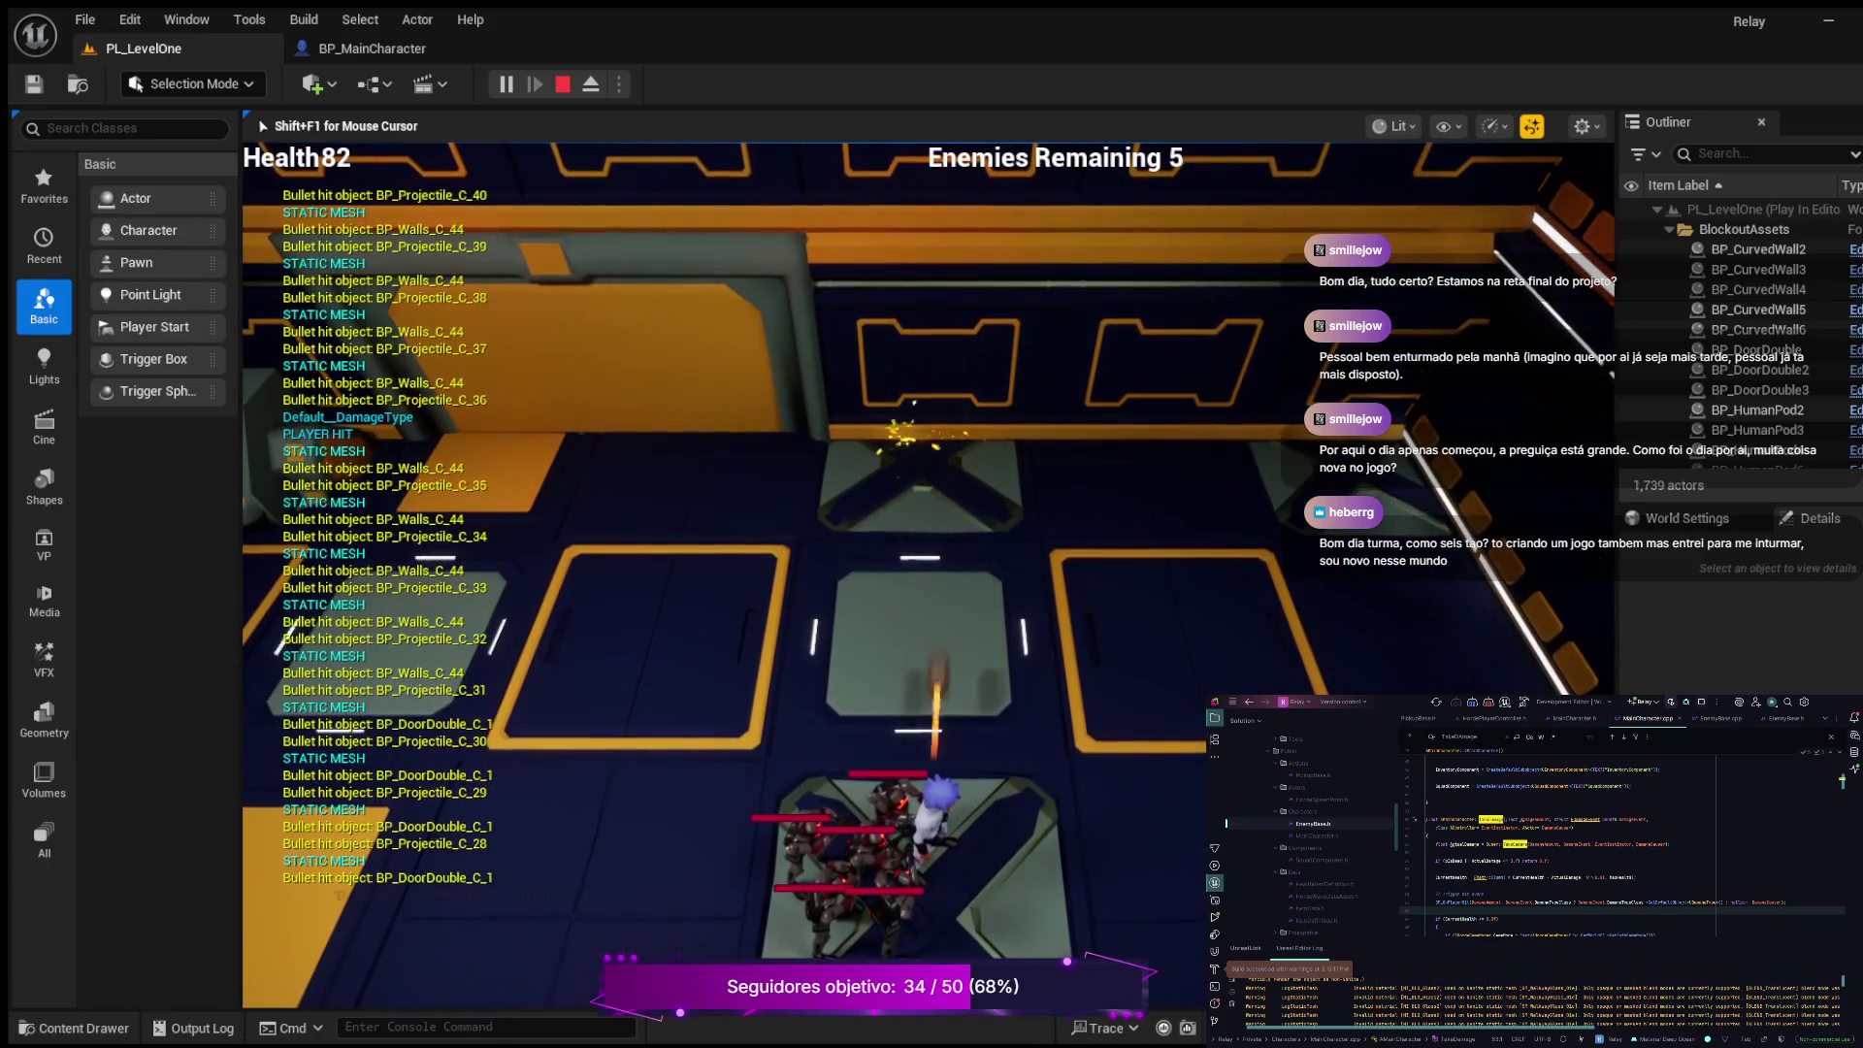
{"action": "key", "text": "w"}
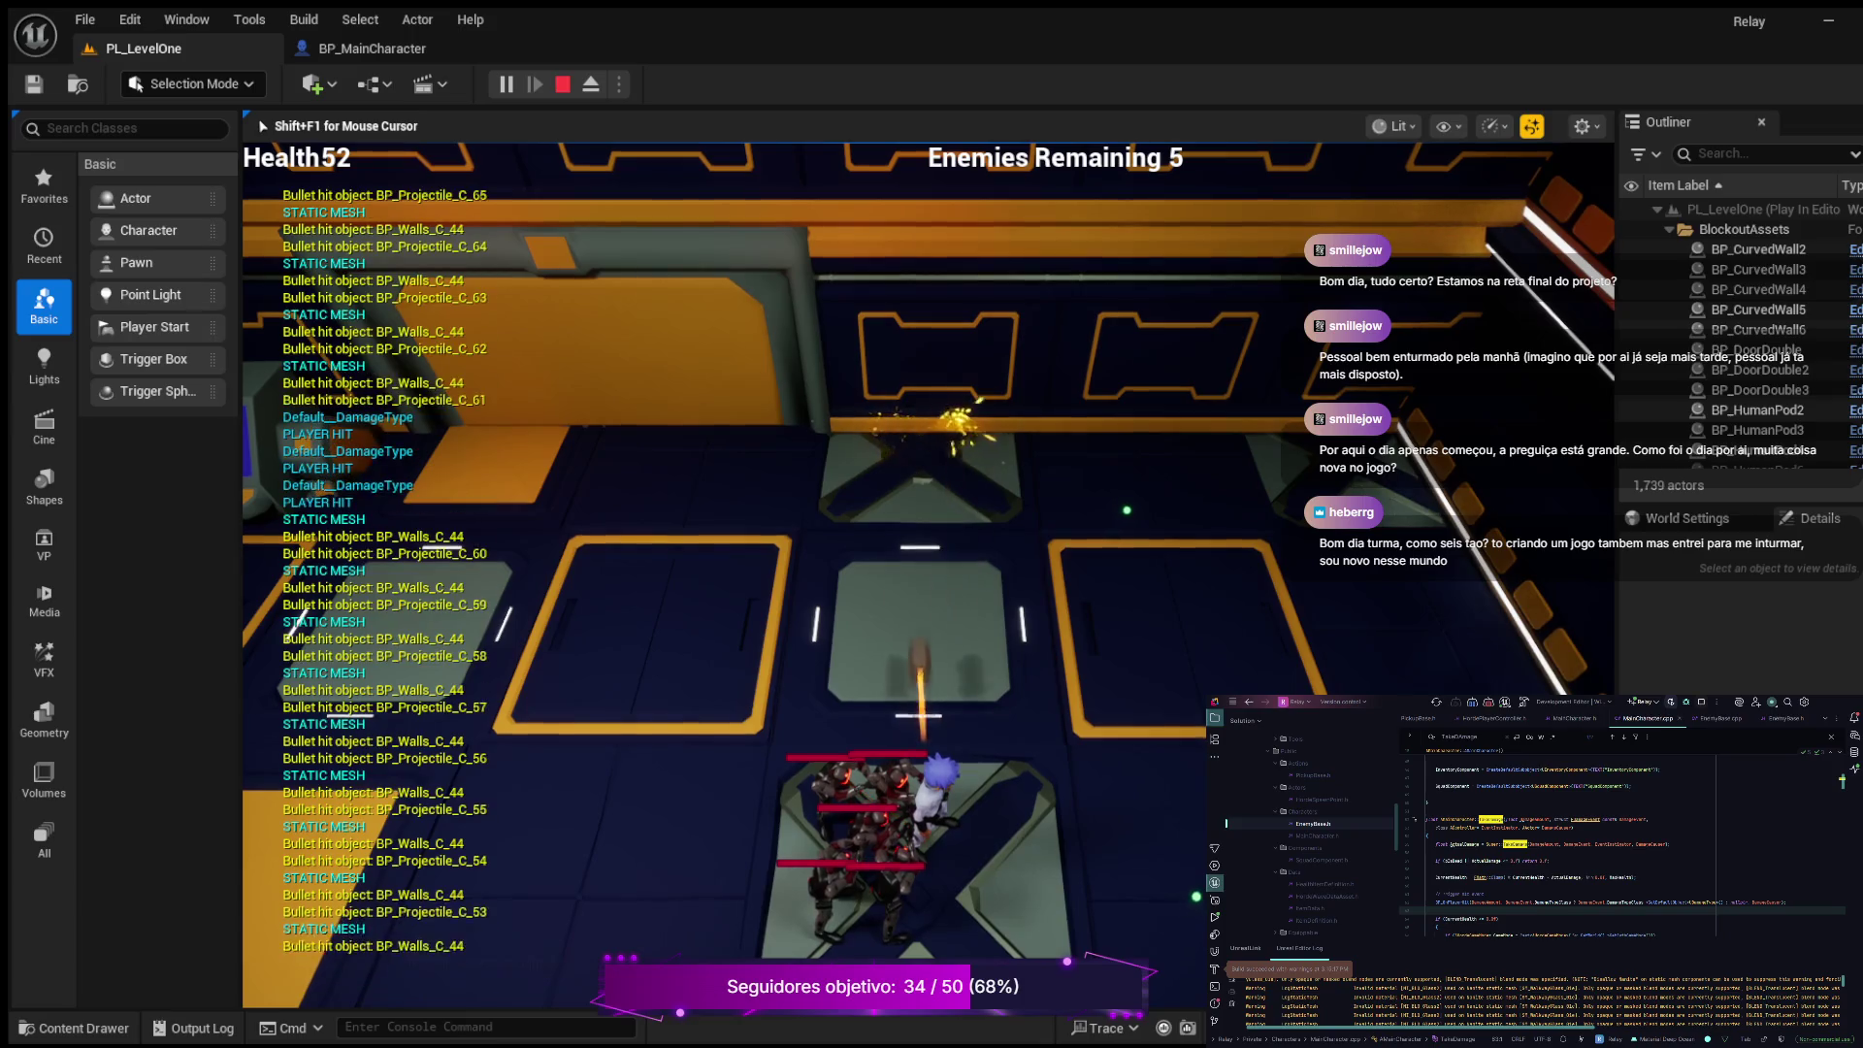
{"action": "key", "text": "w"}
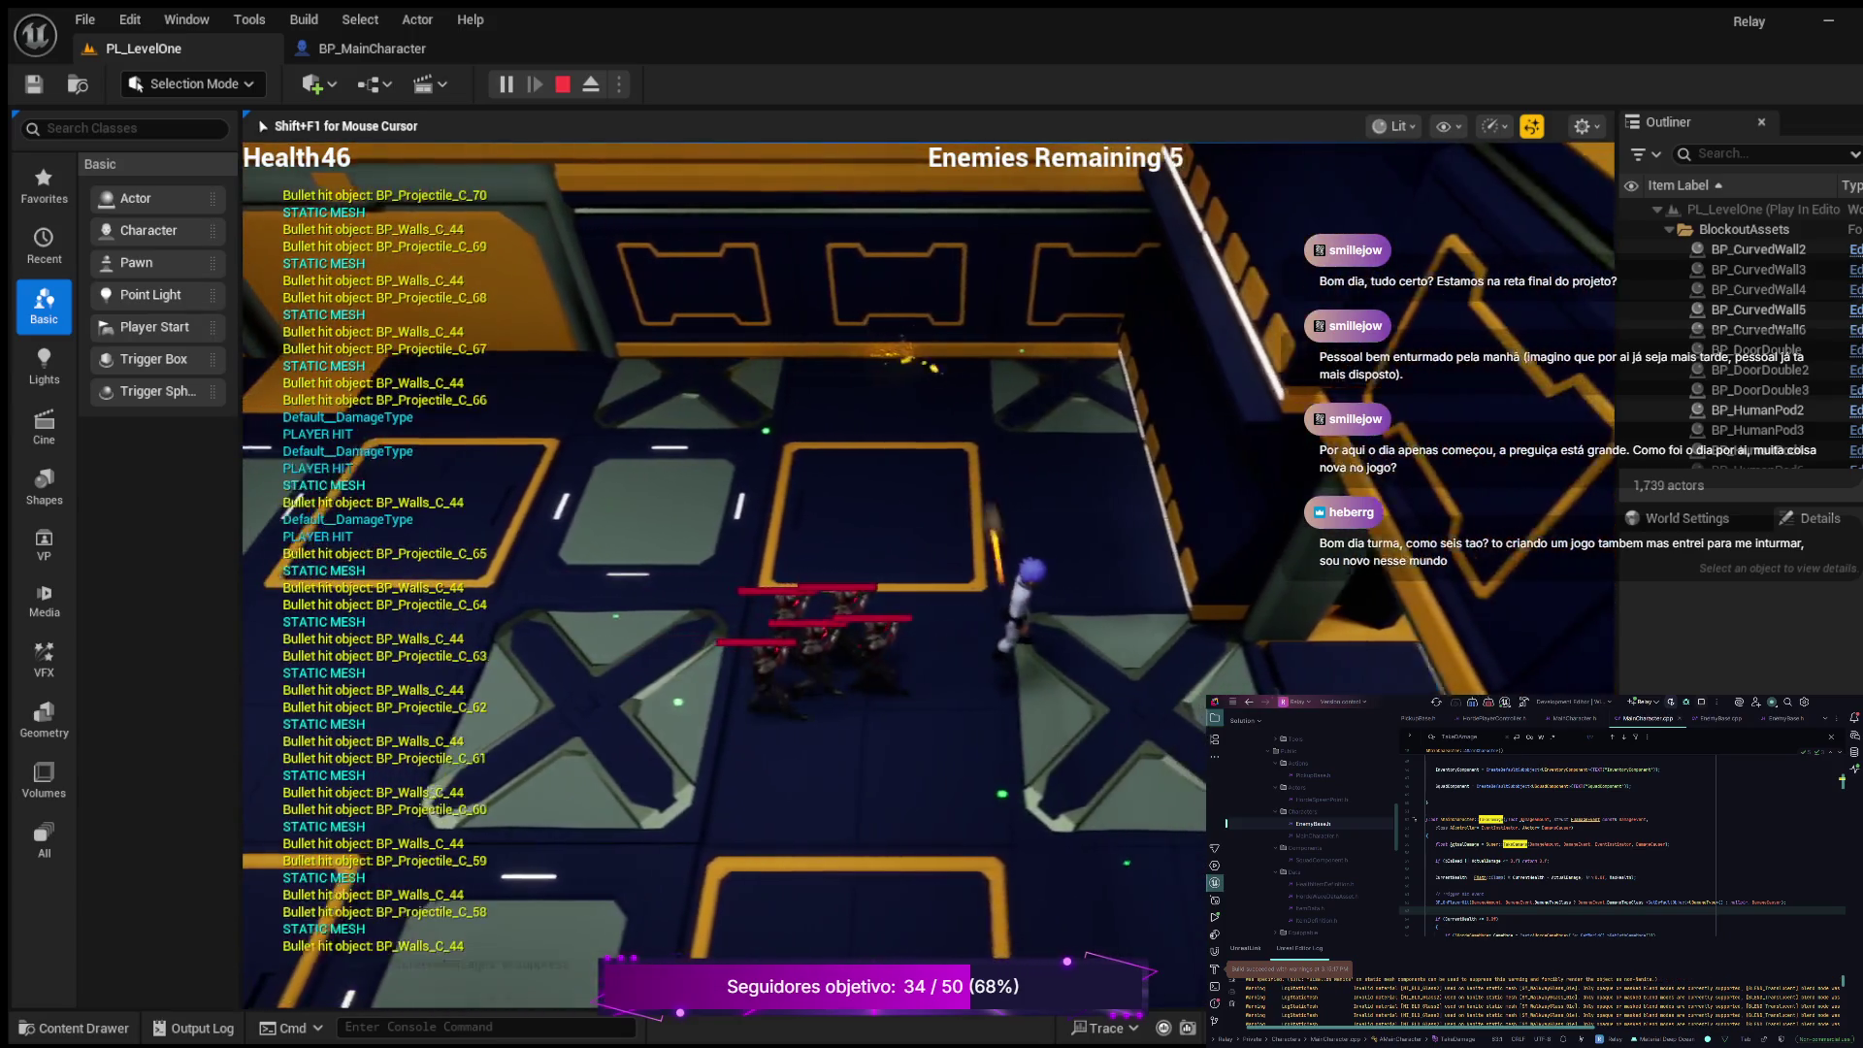
Step: Keep moving among the enemies toward the door until health hits 0 and GAME OVER appears
{"action": "key", "text": "a"}
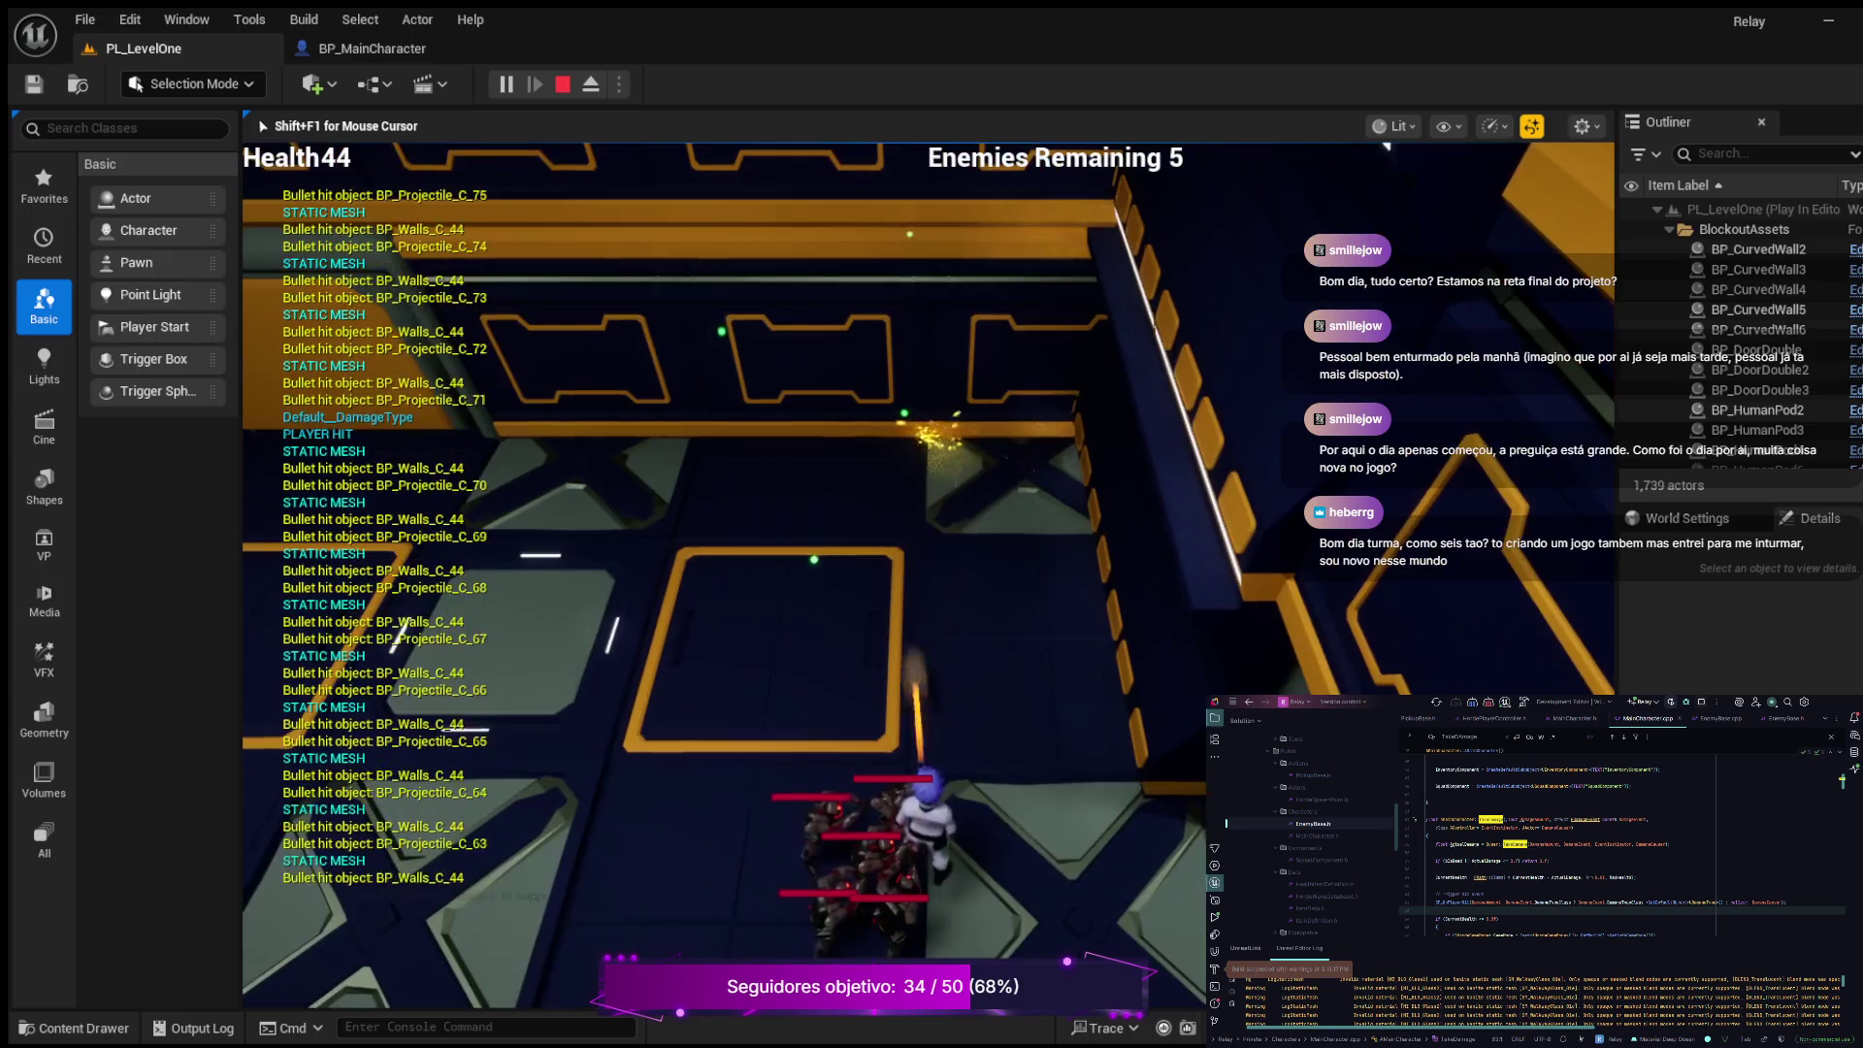
{"action": "key", "text": "w"}
{"action": "key", "text": "a"}
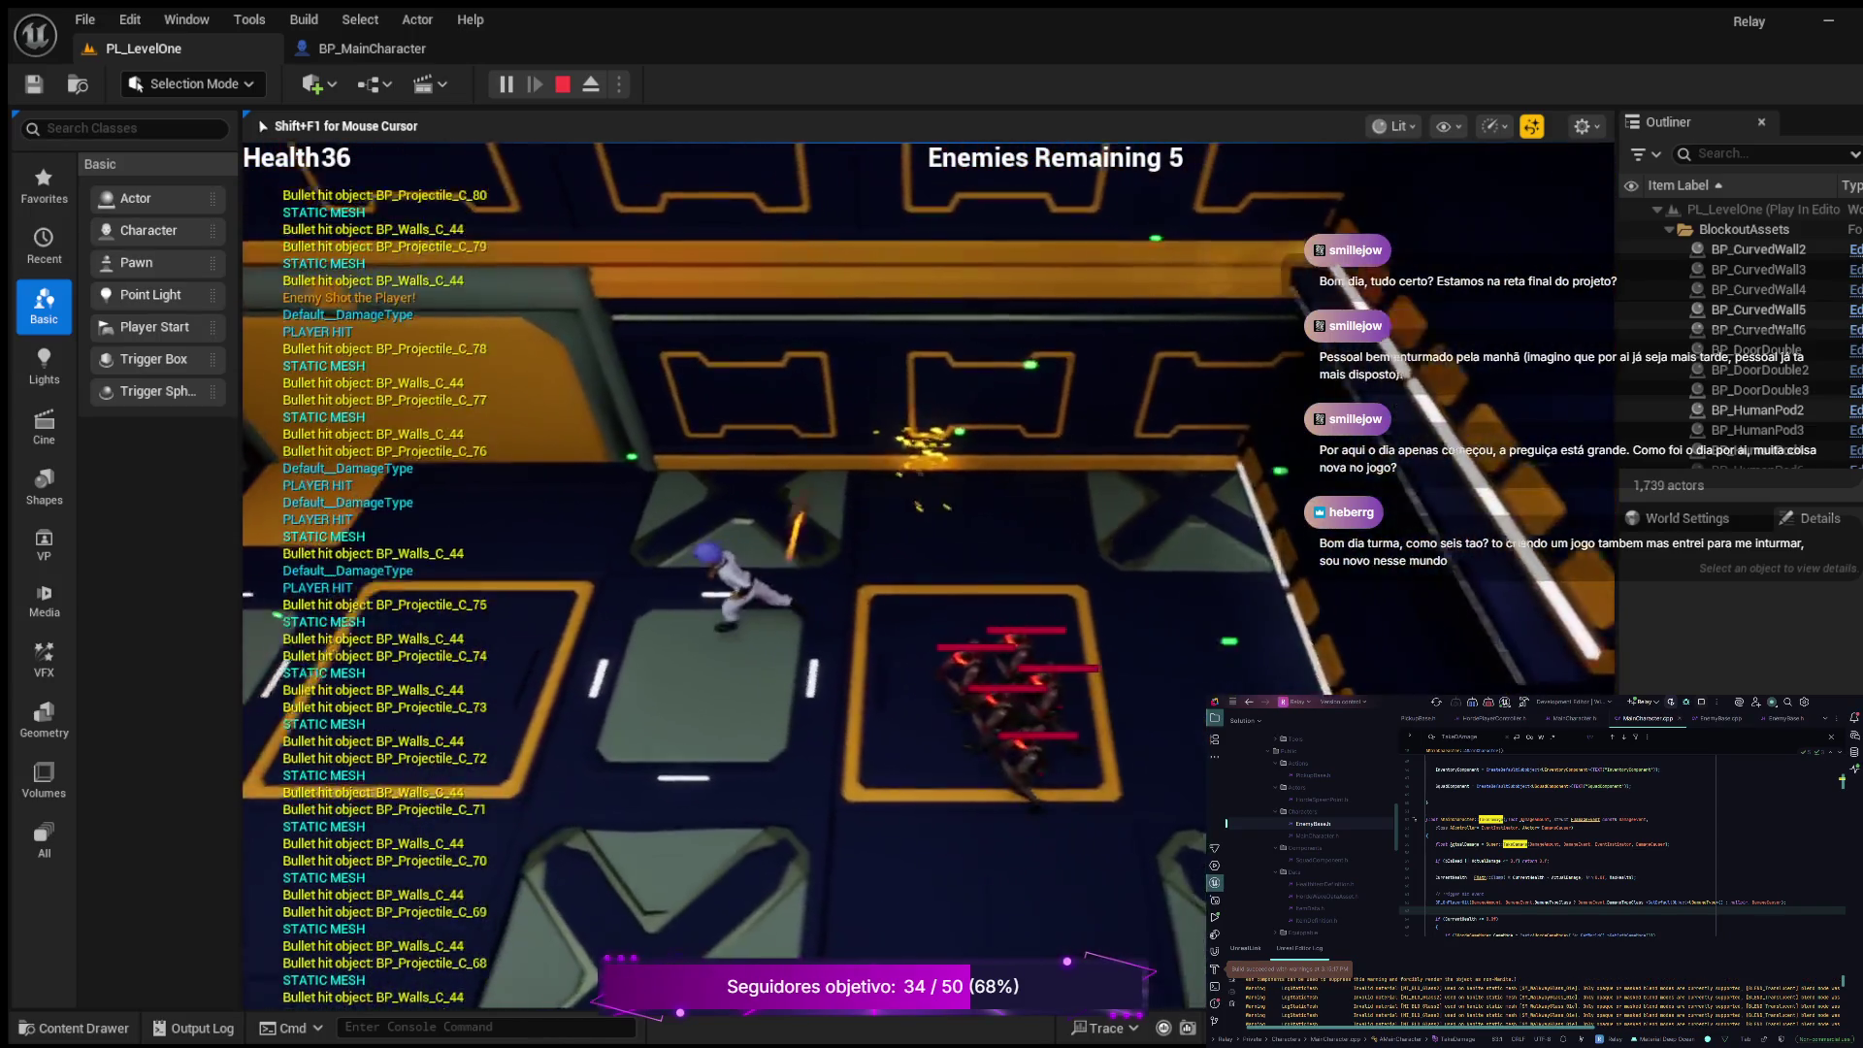
{"action": "key", "text": "w"}
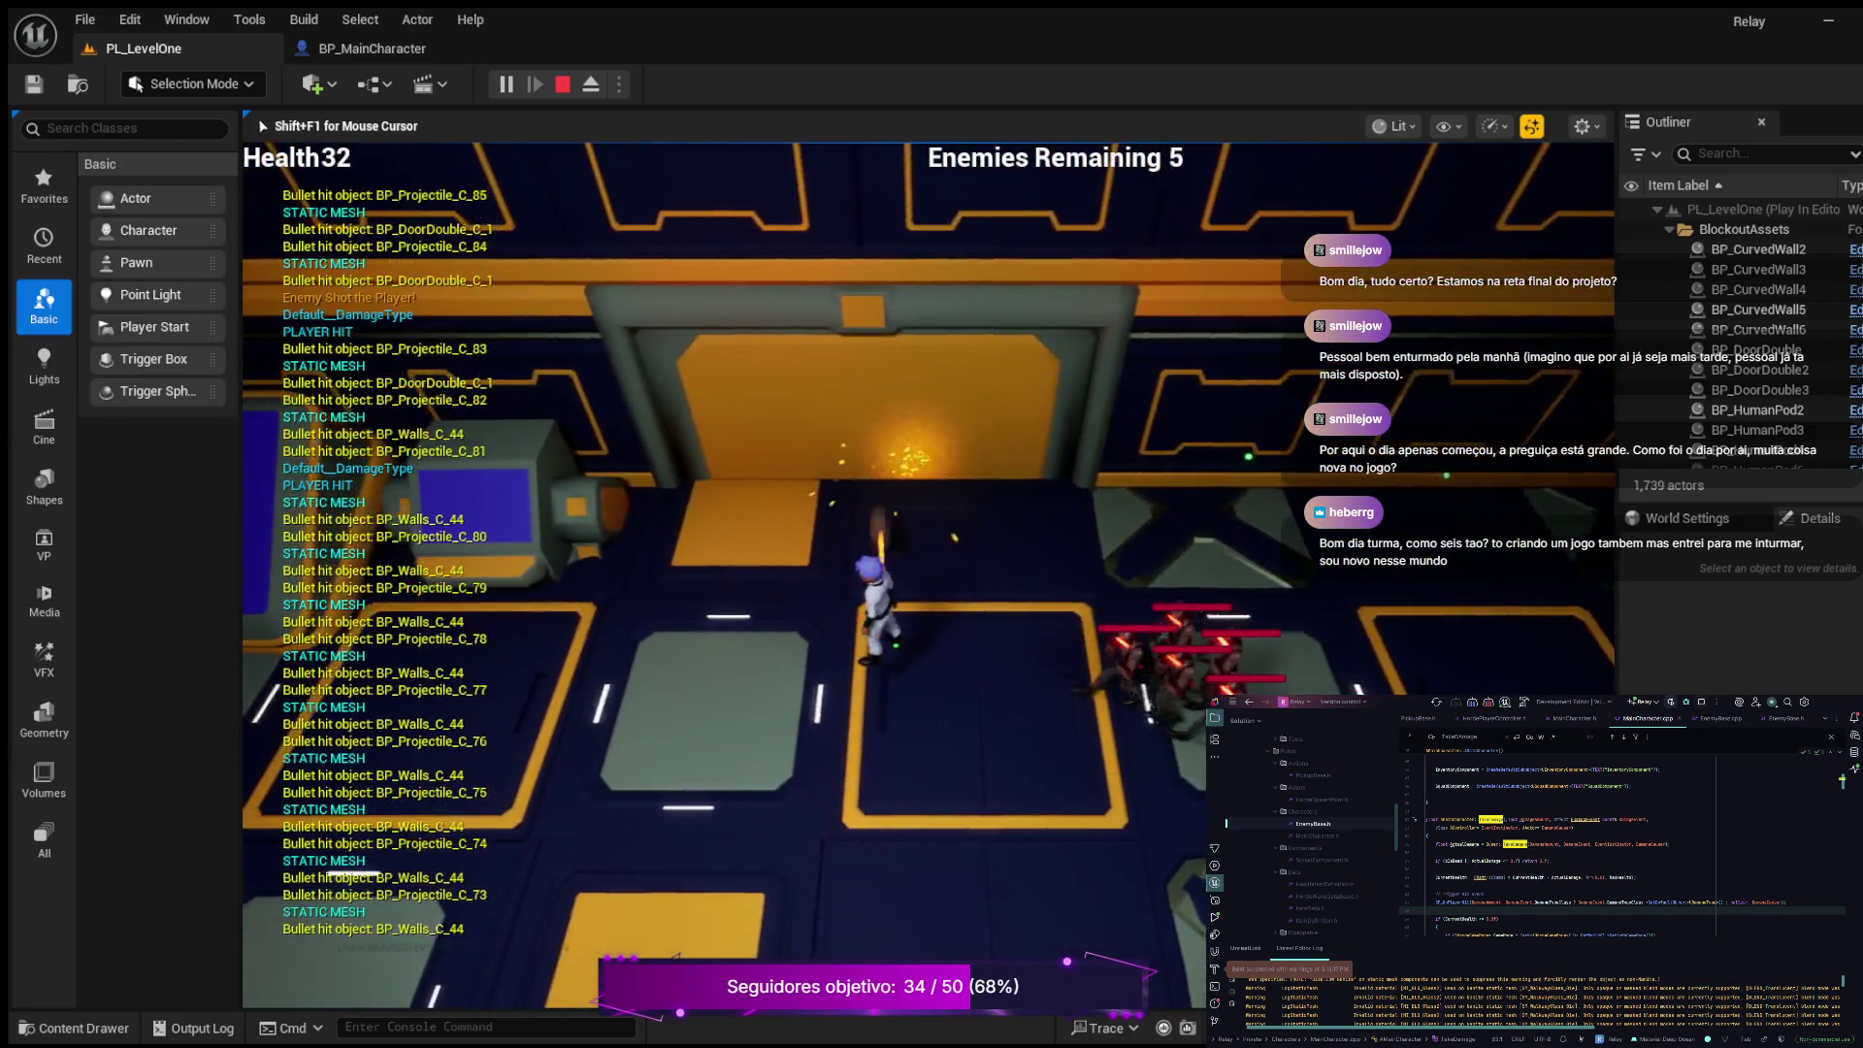
{"action": "key", "text": "w"}
{"action": "key", "text": "w"}
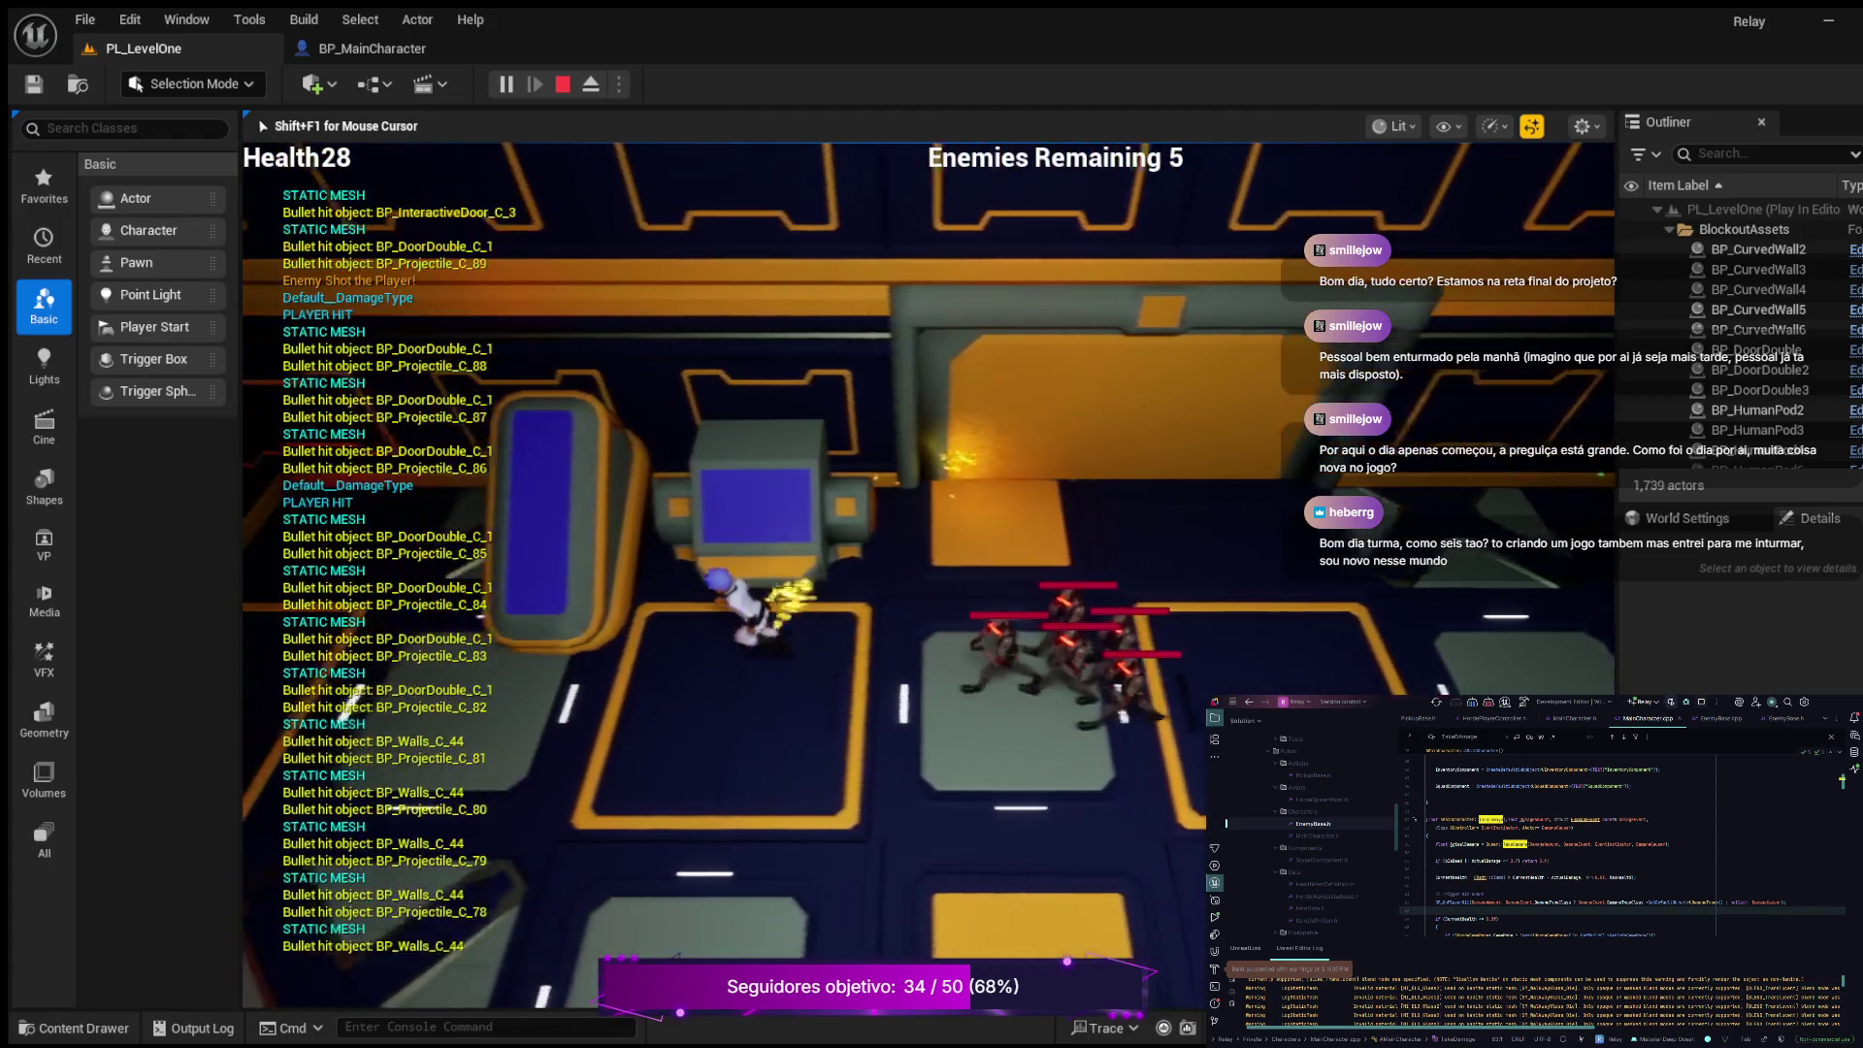
{"action": "key", "text": "s"}
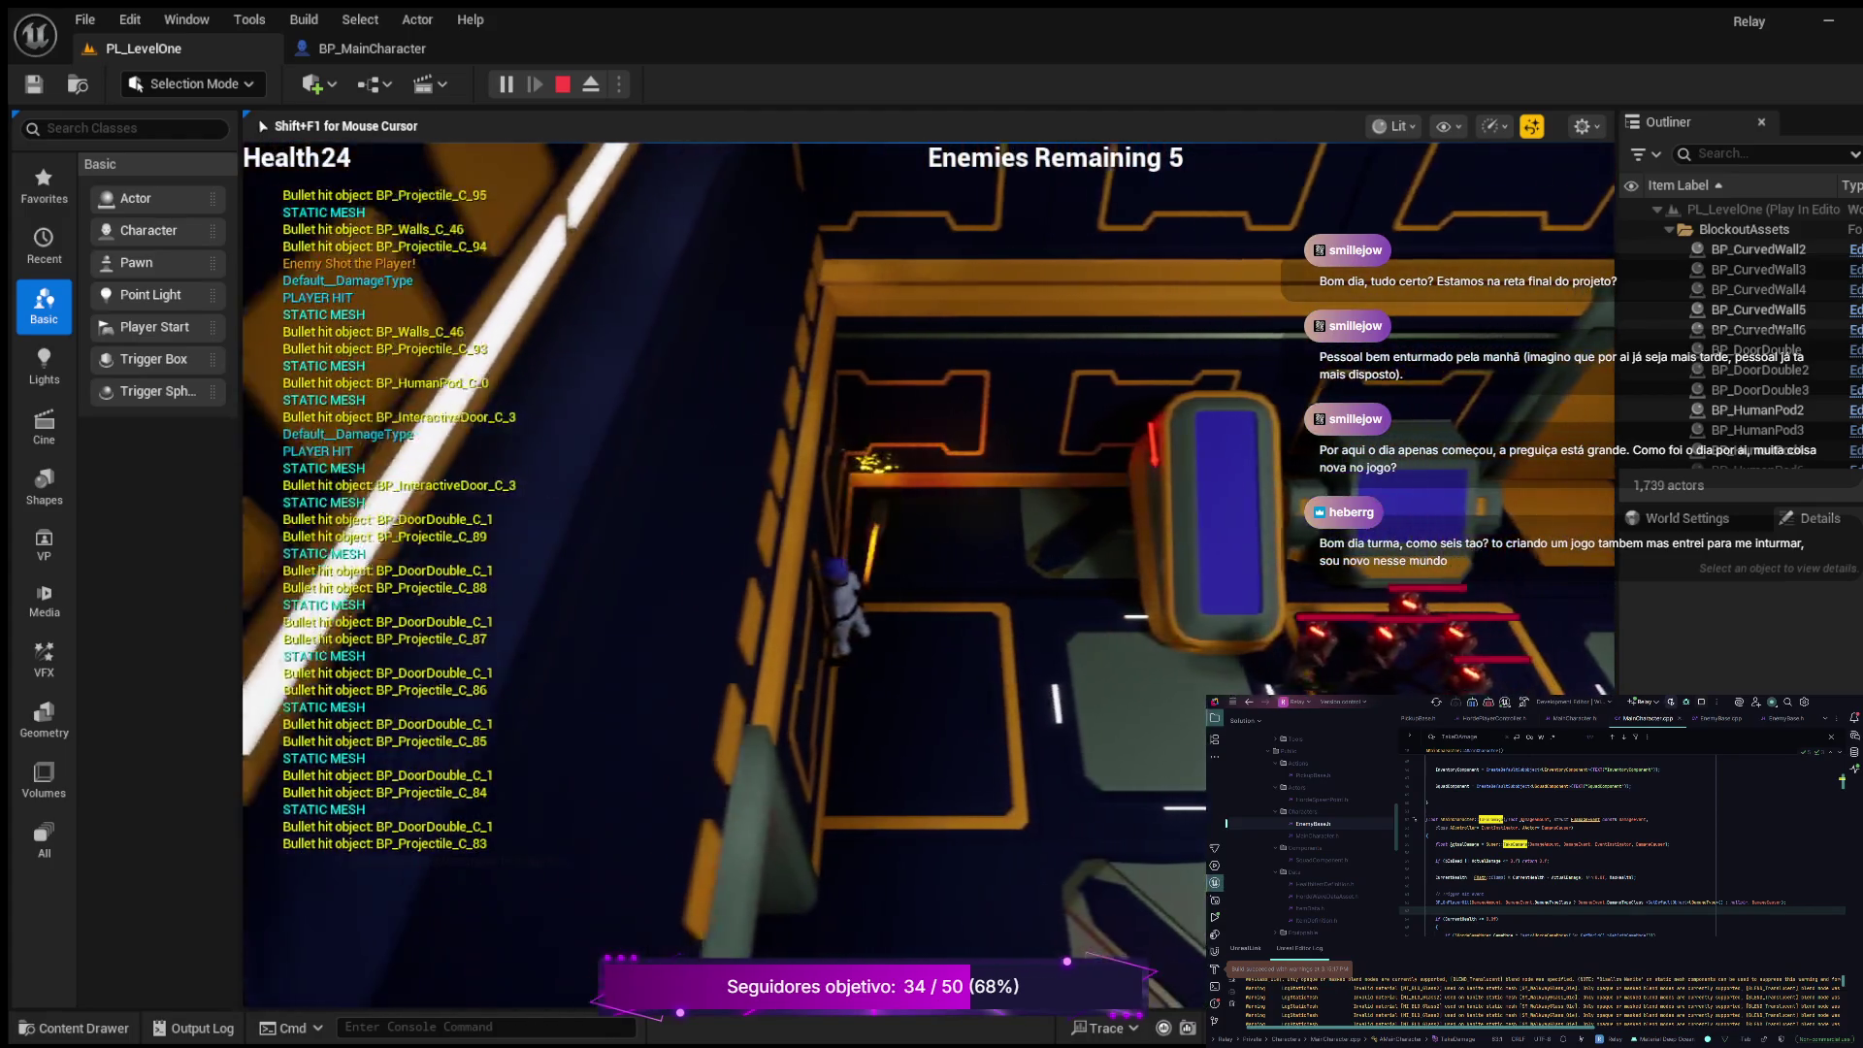
{"action": "key", "text": "s"}
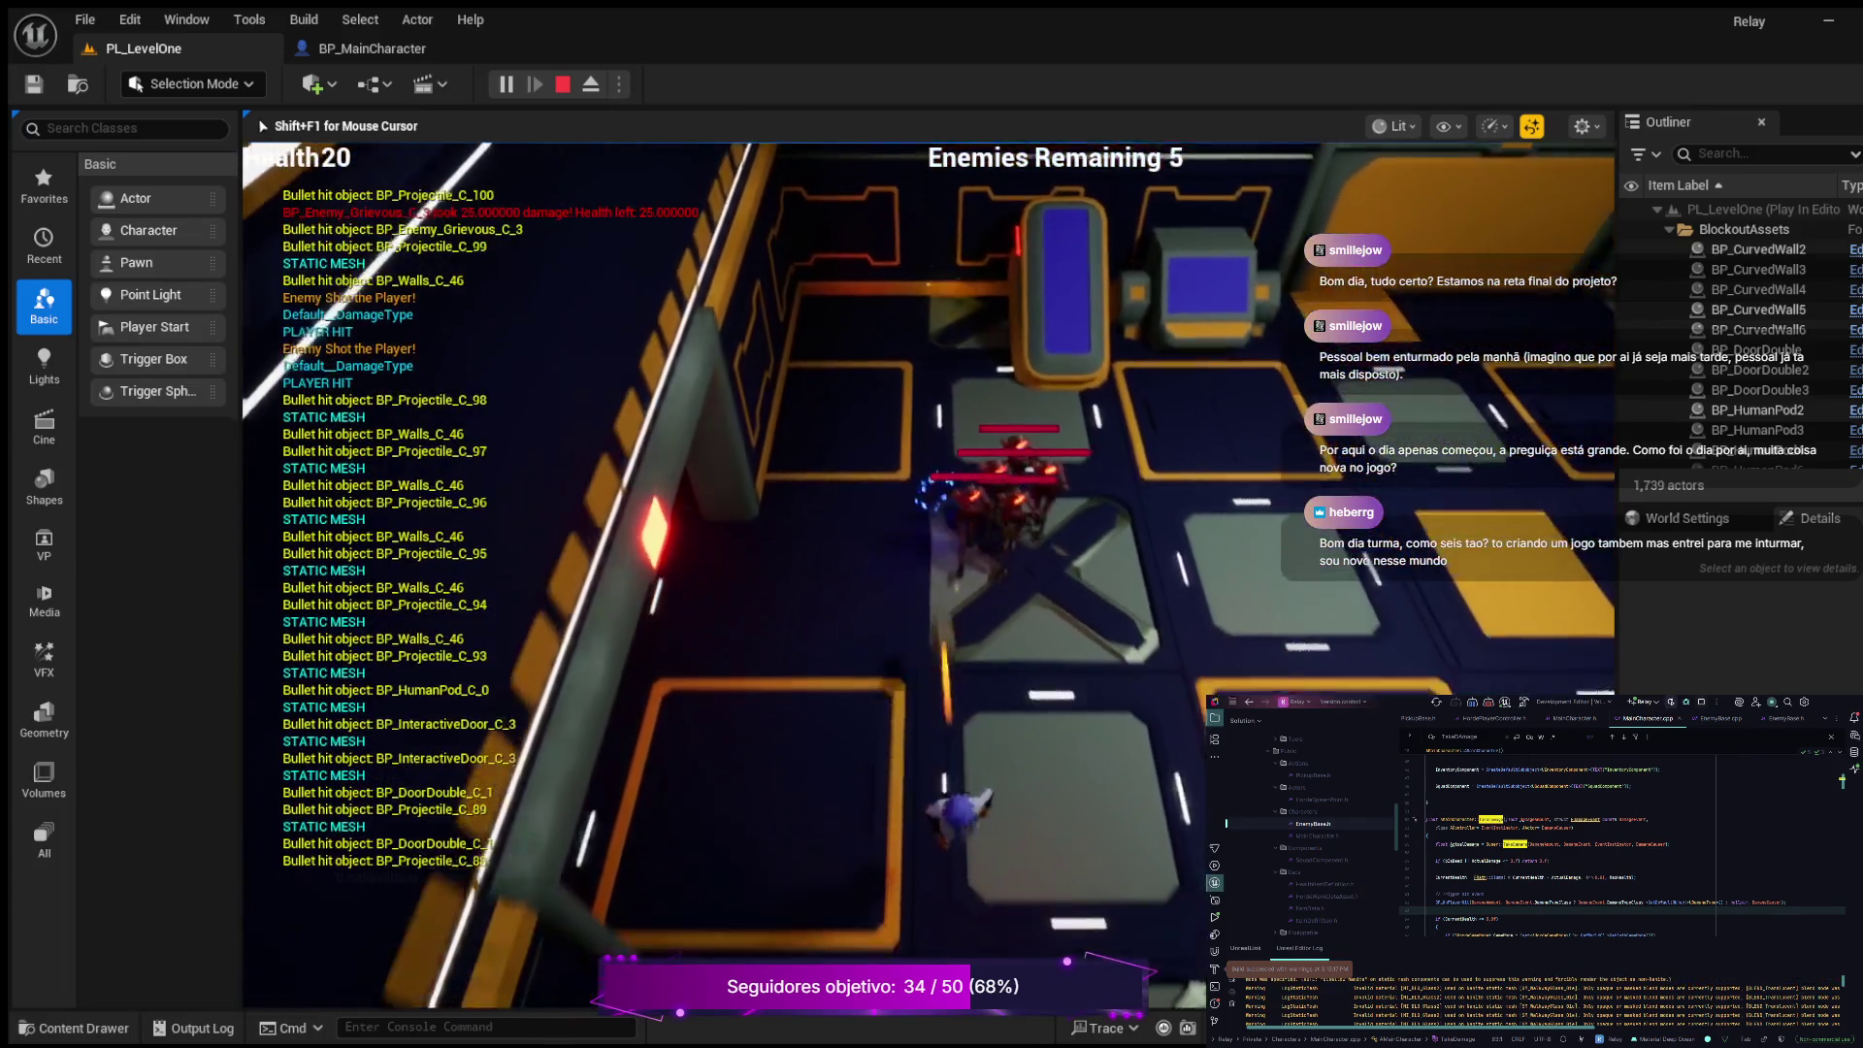
{"action": "key", "text": "d"}
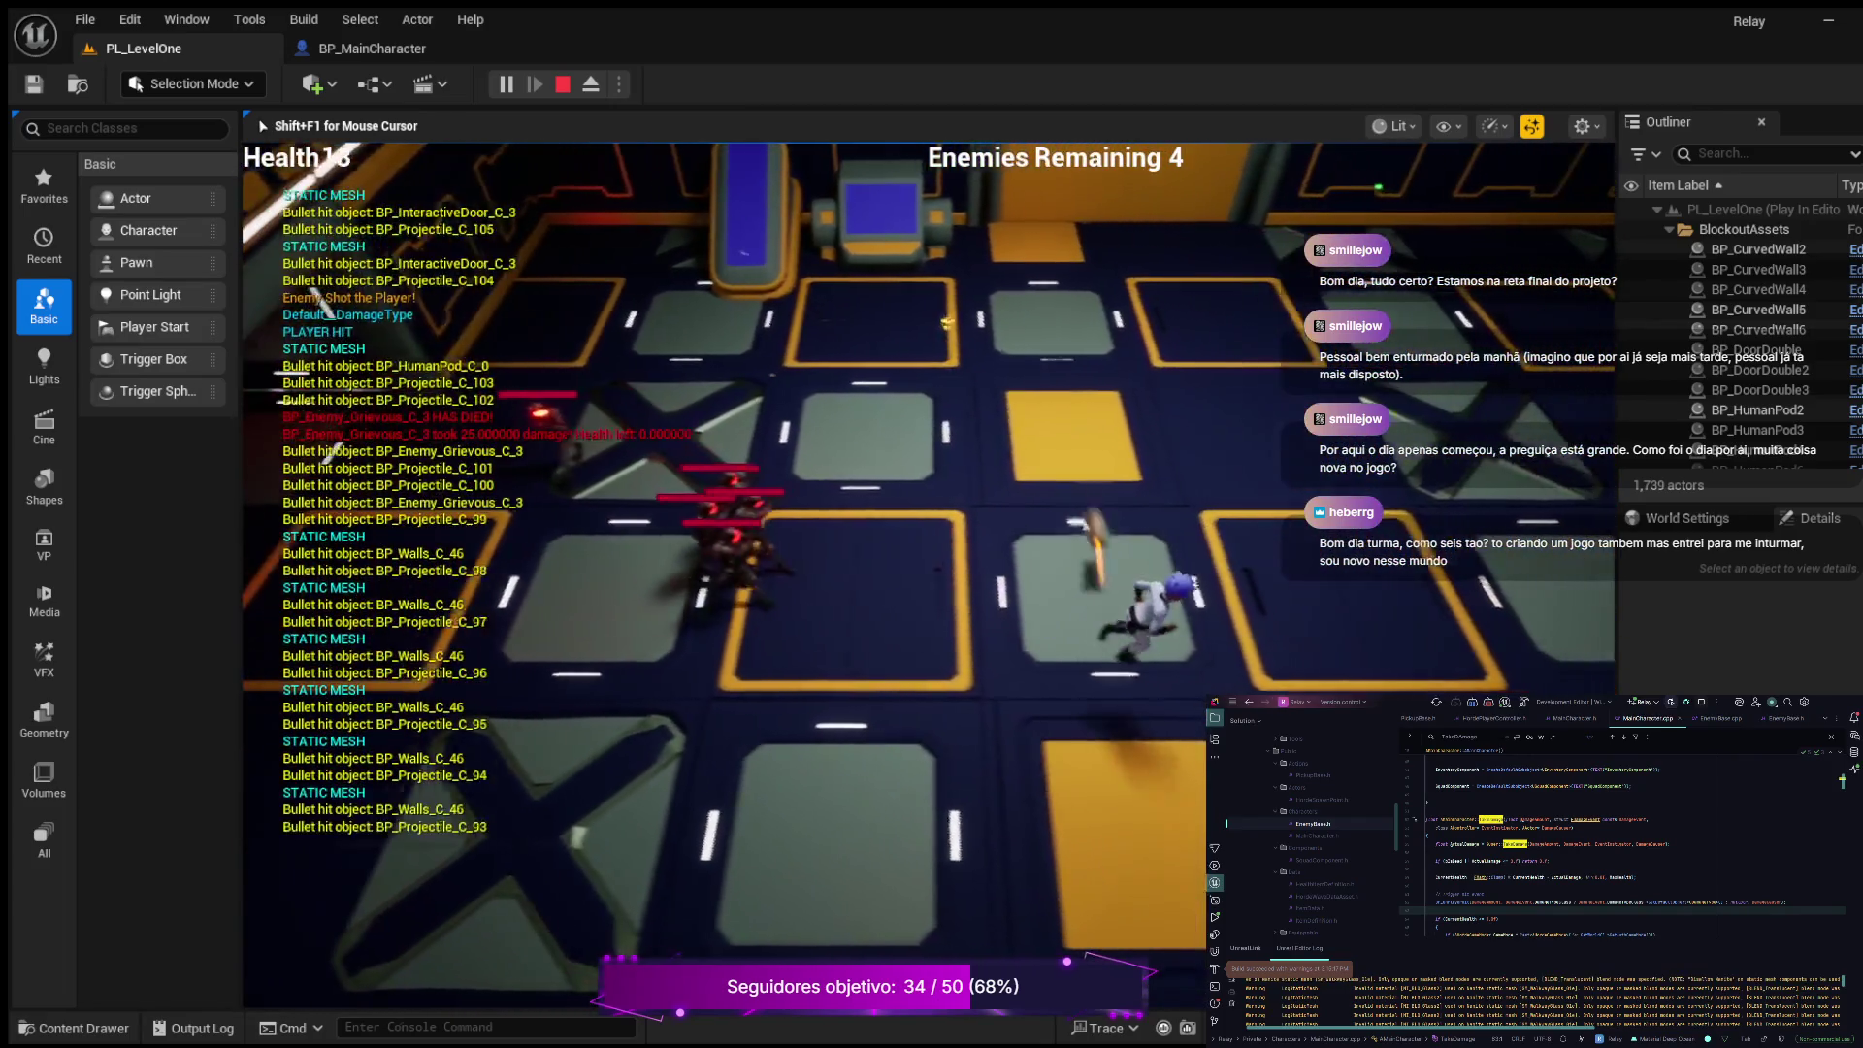
{"action": "key", "text": "d"}
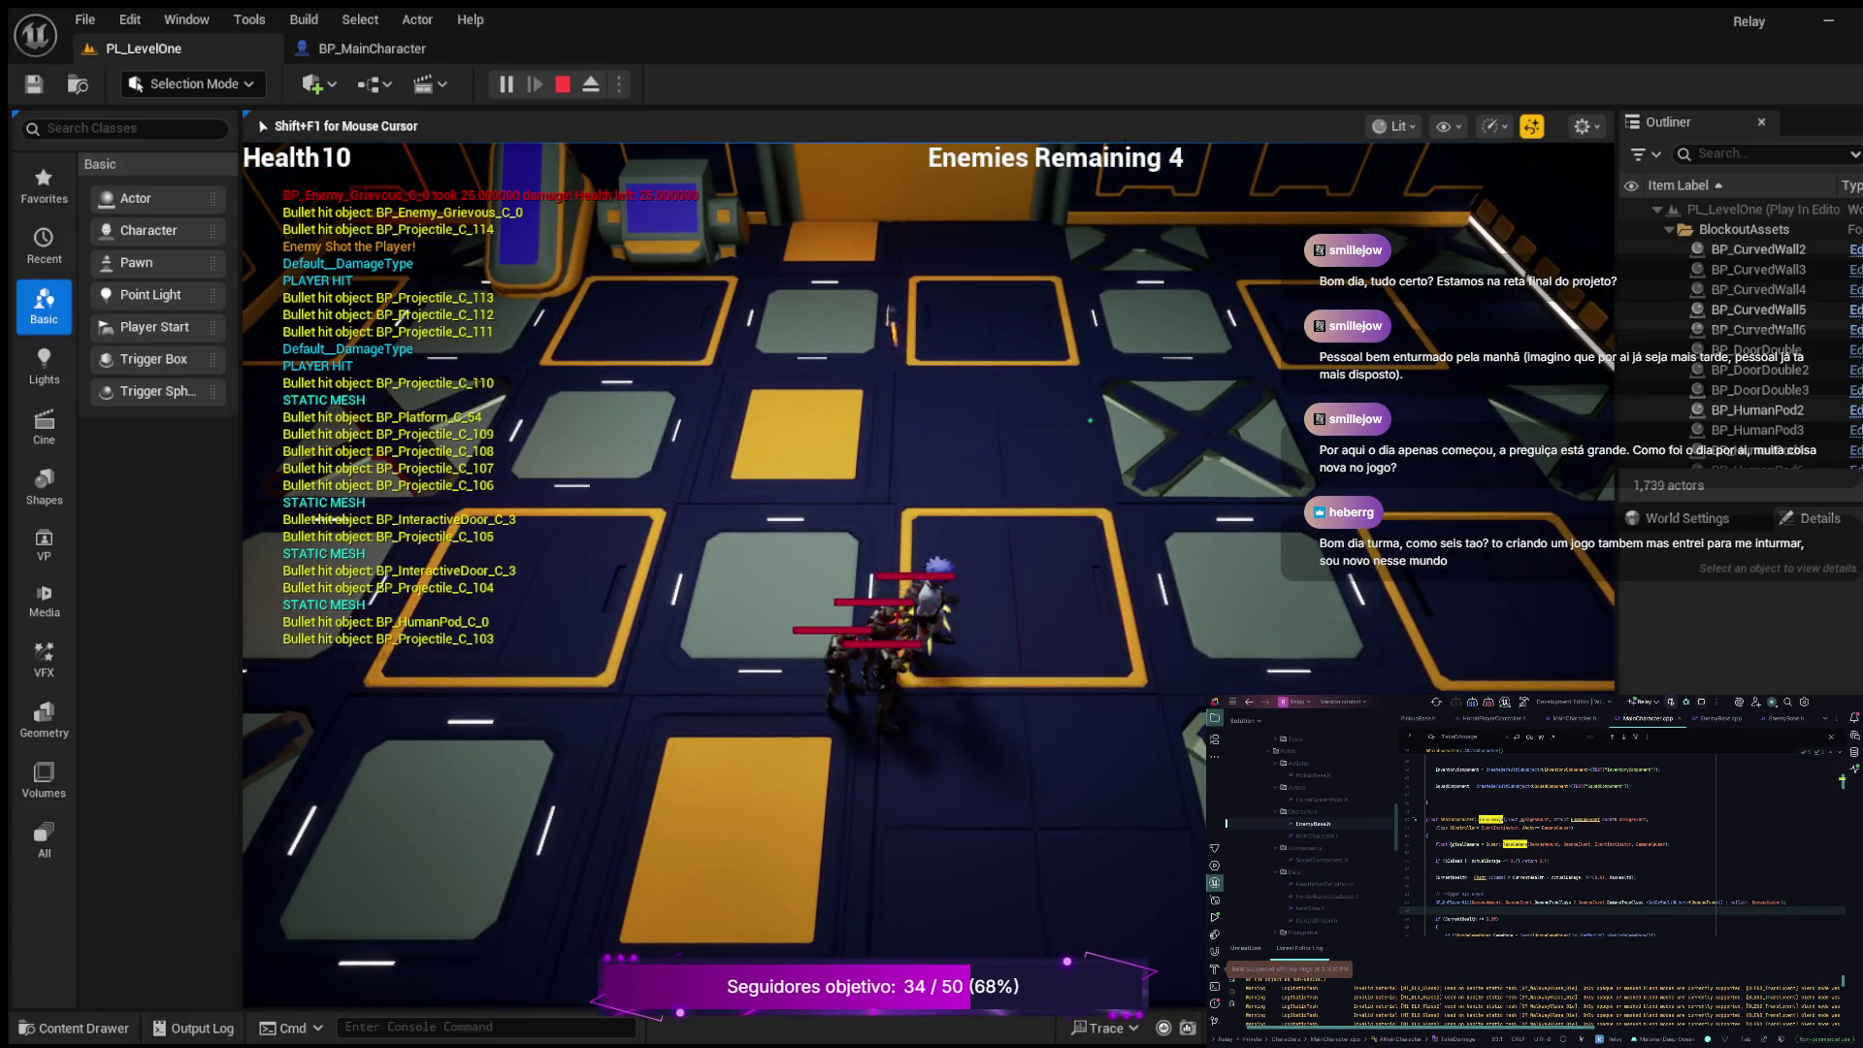
{"action": "key", "text": "d"}
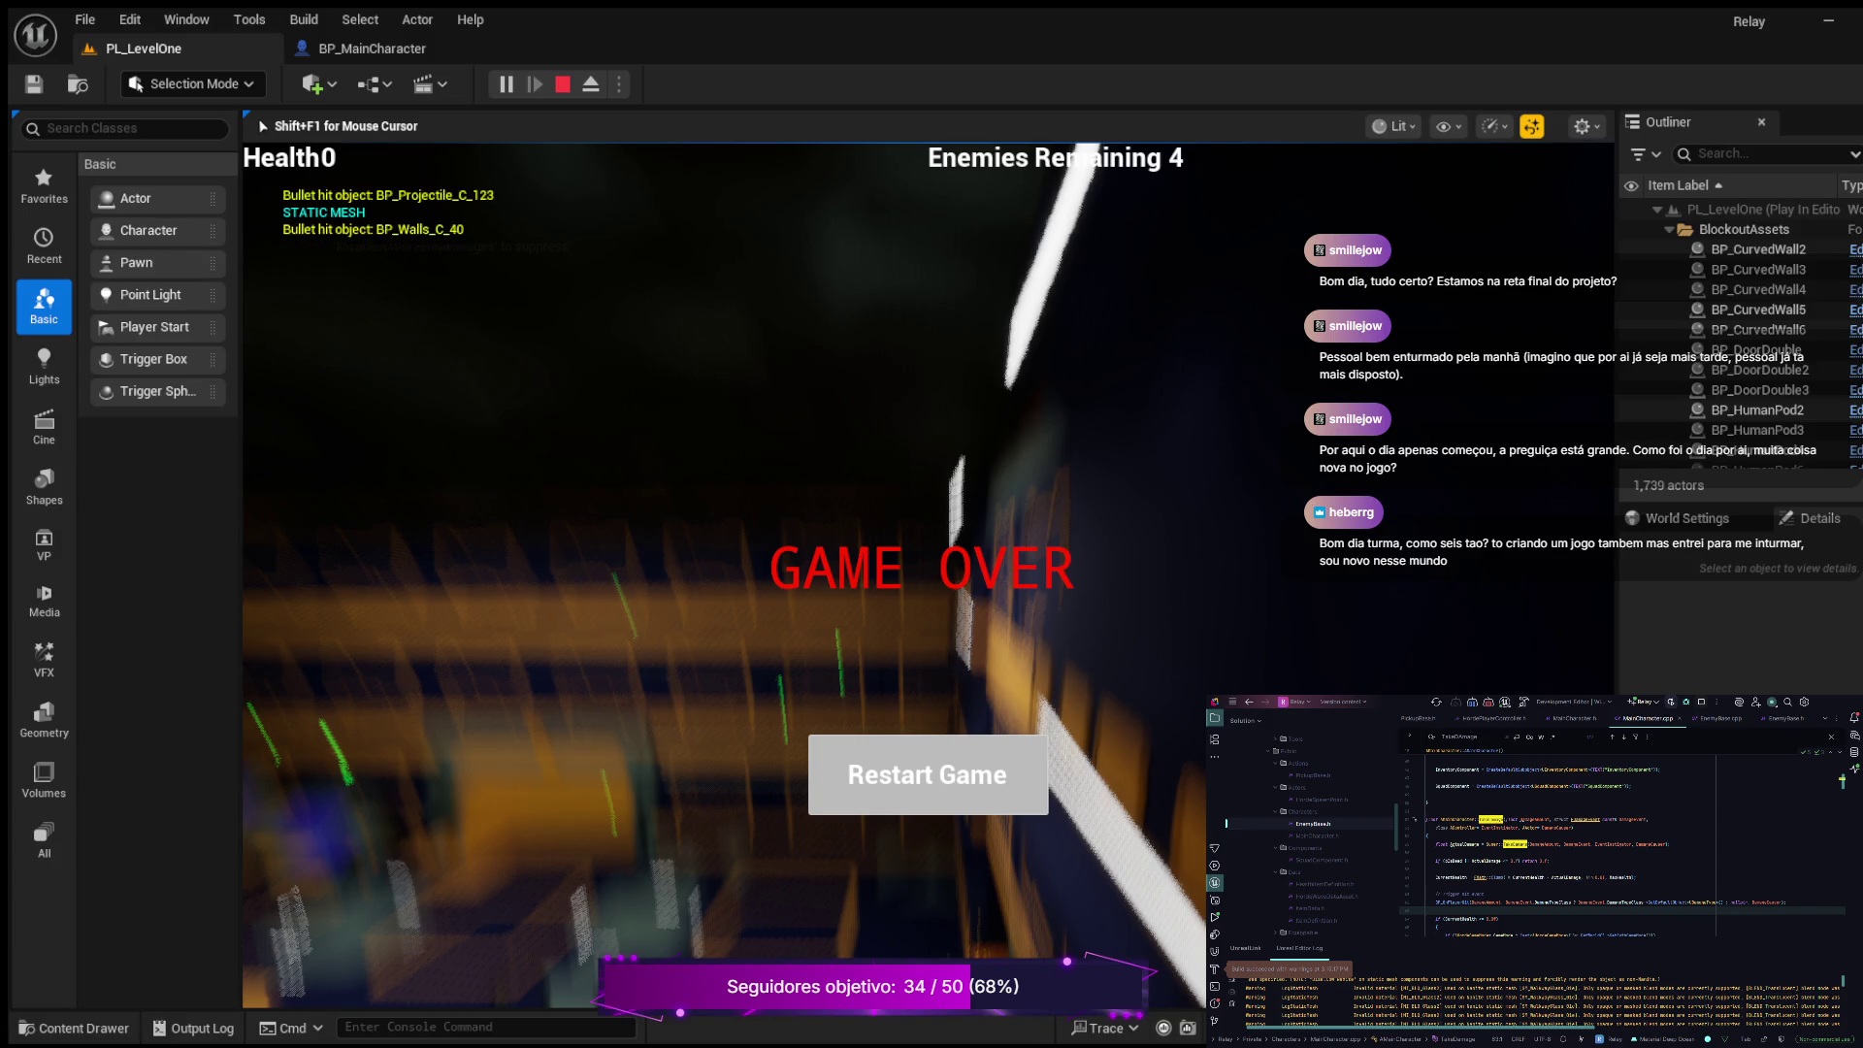
Step: Stop the play session with Esc, returning to BP_MainCharacter's EventGraph
{"action": "key", "text": "Escape"}
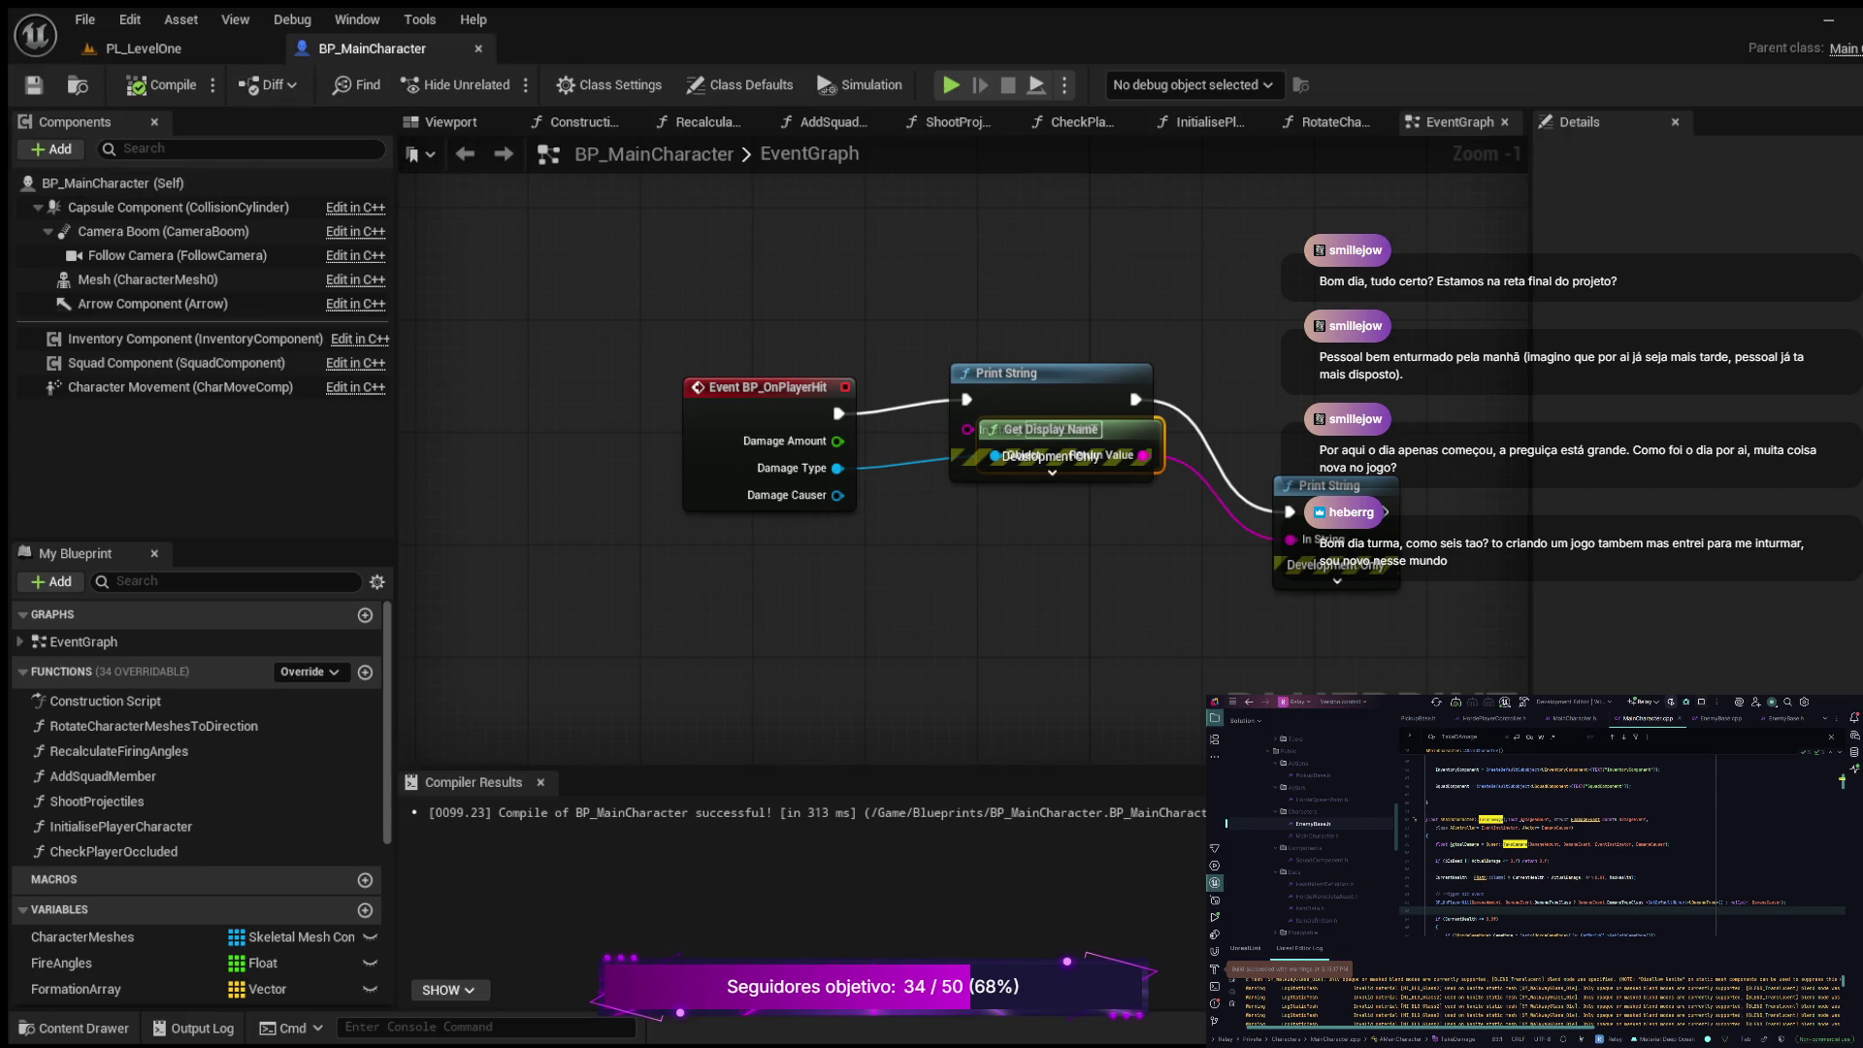
Step: Open BP_Enemy_Grievous from the Blueprints folder and show its EventGraph with the CompanionTriggerShoot event
{"action": "left_click", "coordinate": [74, 1028]}
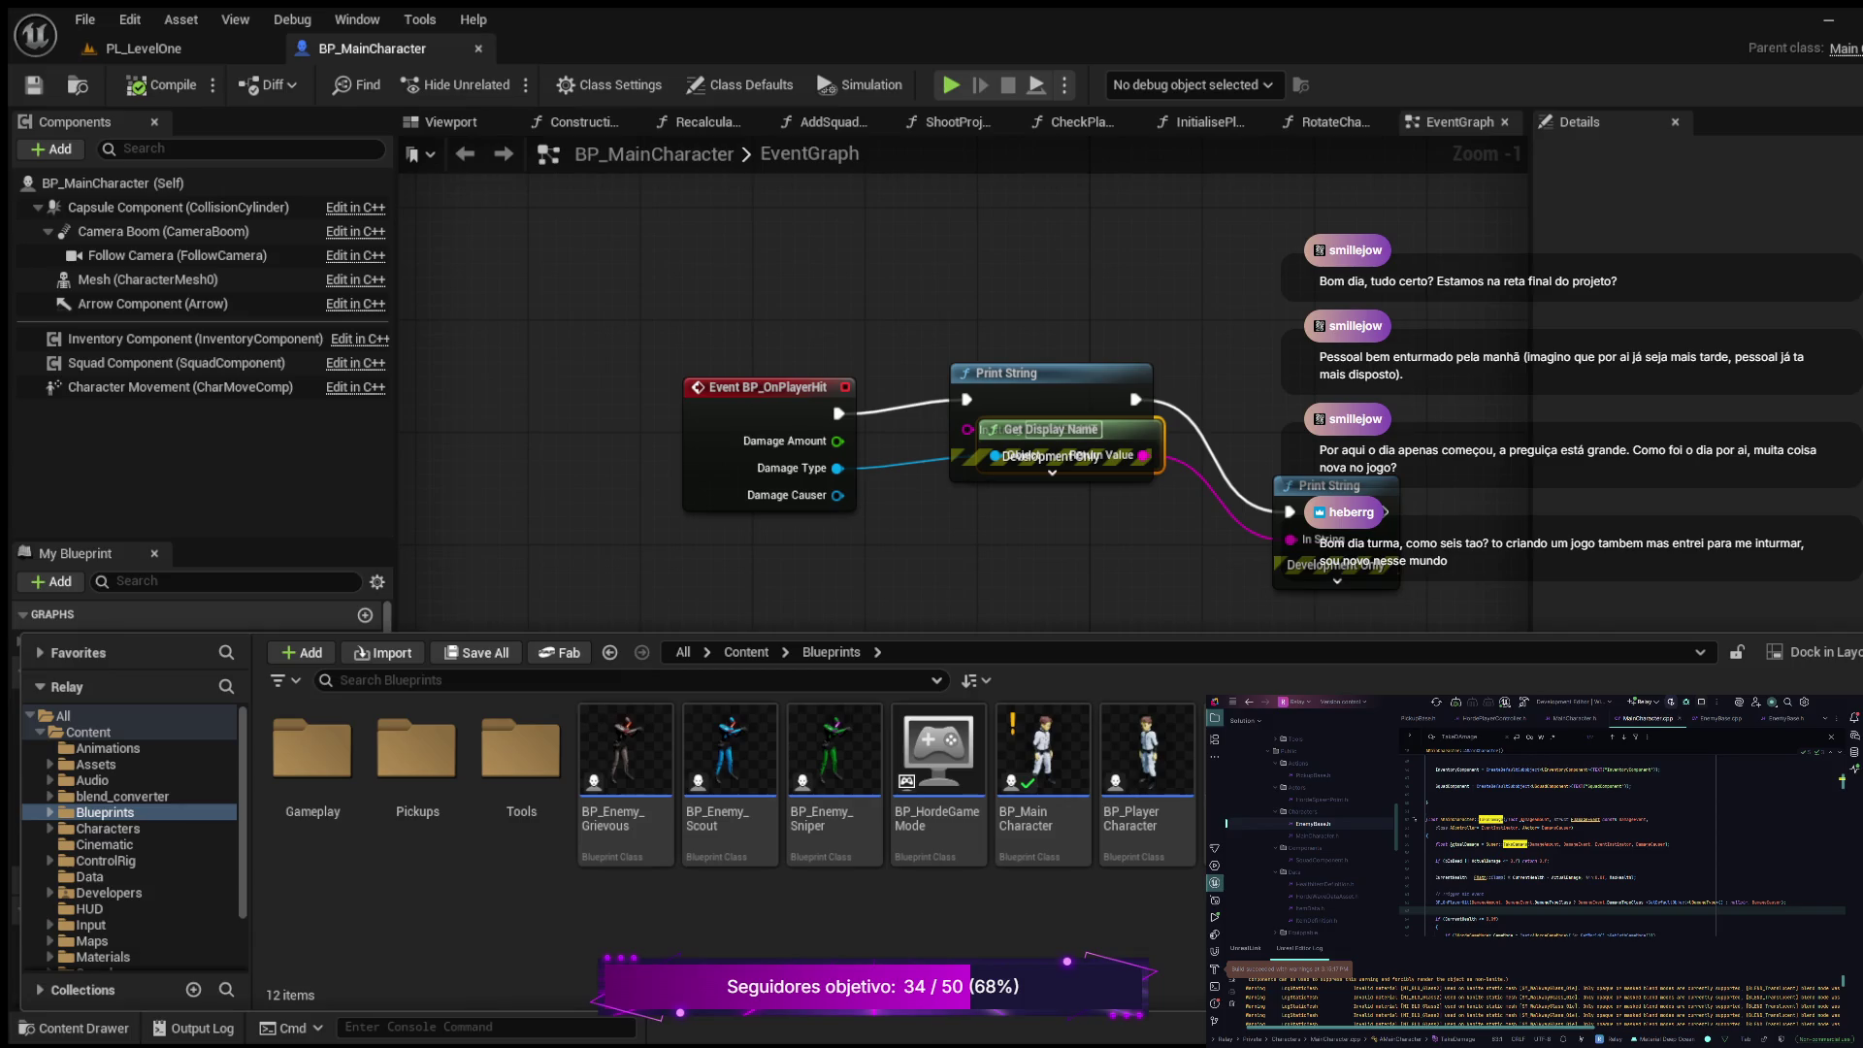
{"action": "double_click", "coordinate": [626, 752]}
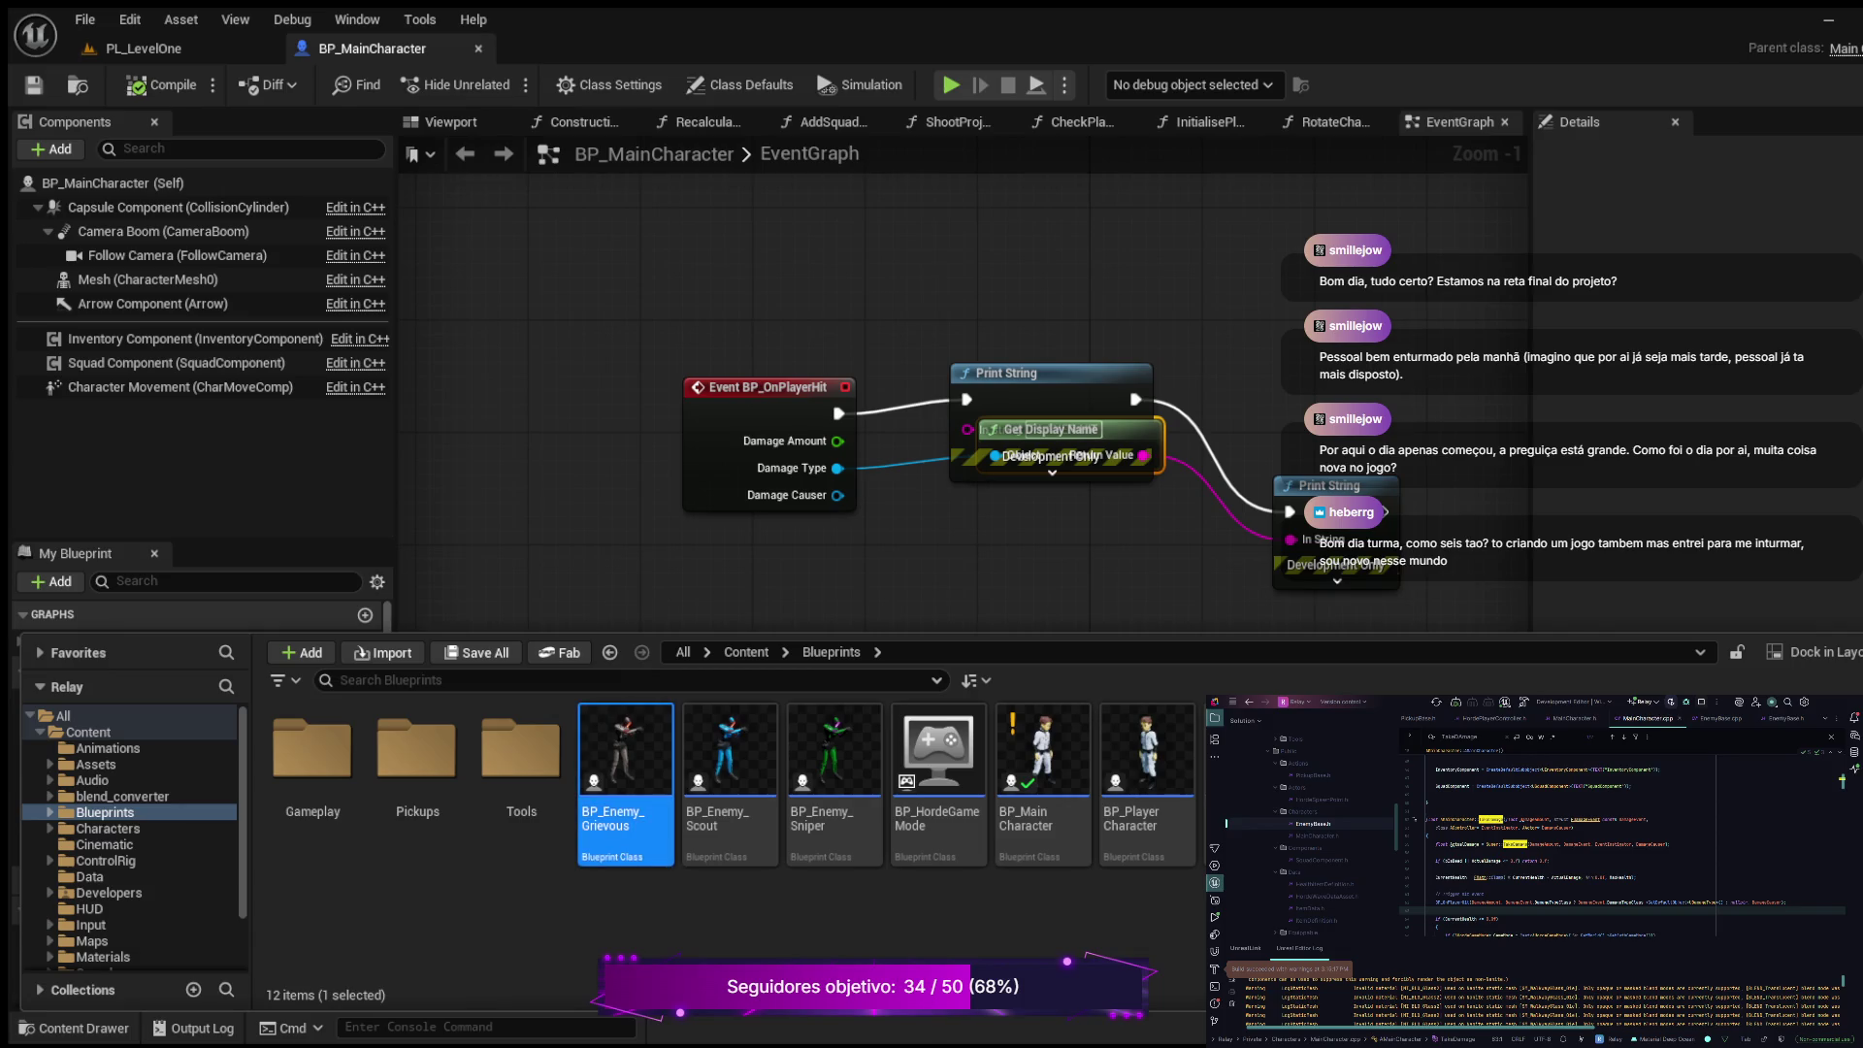
{"action": "left_click_drag", "start_coordinate": [917, 497], "coordinate": [936, 482]}
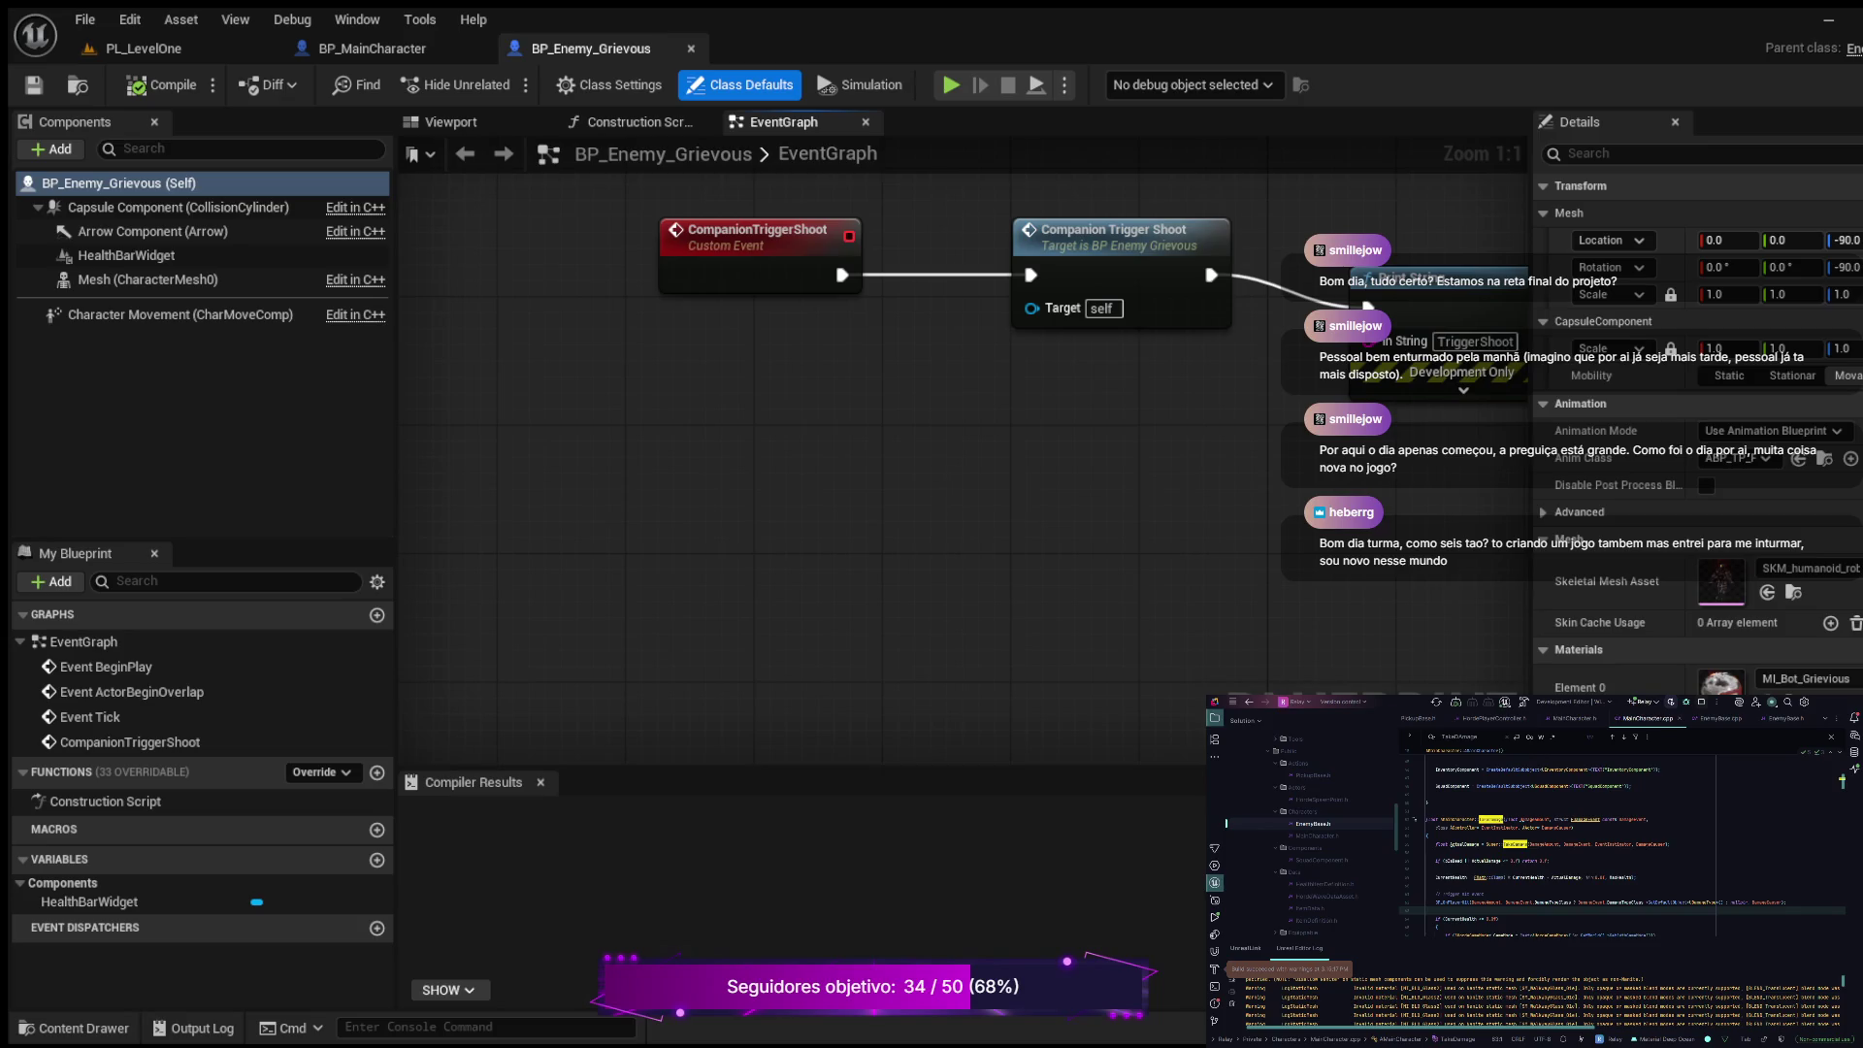
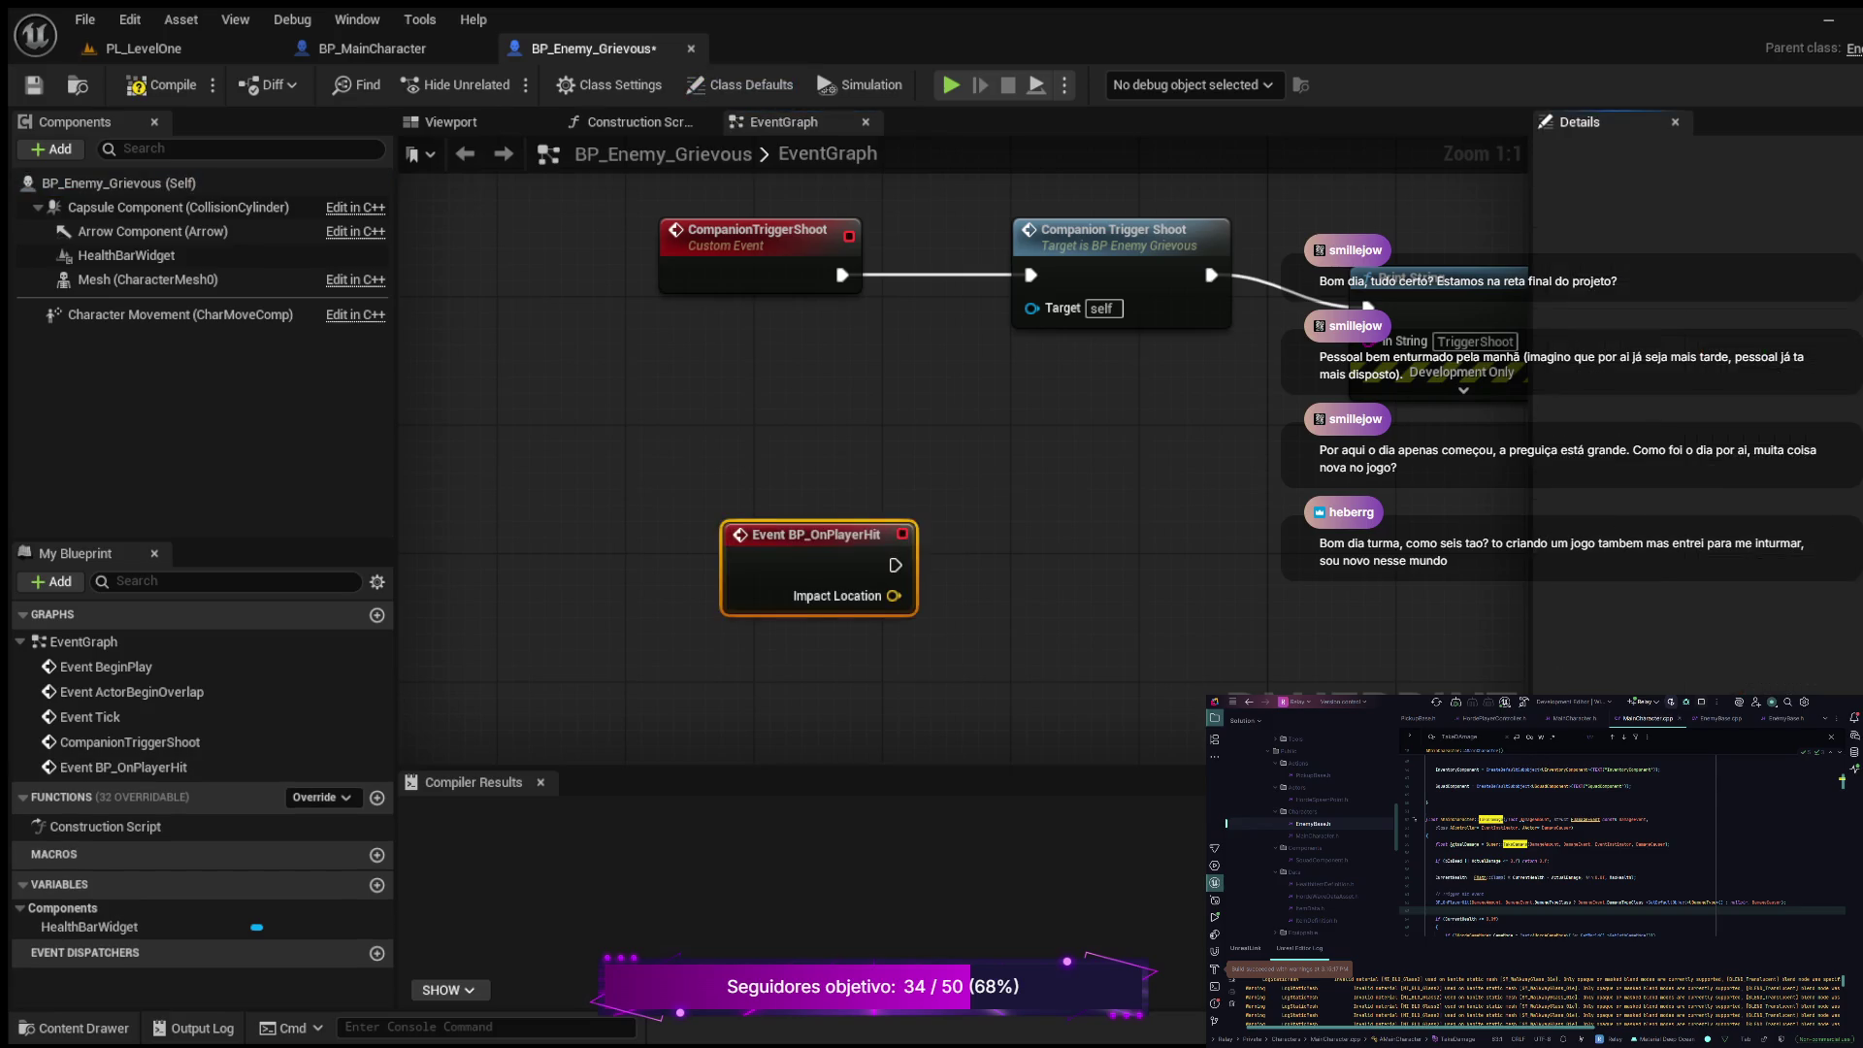
Step: Add a Print String after Event BP_OnPlayerHit that prints 'ENEMY HIT', with advanced options expanded
{"action": "left_click_drag", "start_coordinate": [896, 564], "coordinate": [1058, 533]}
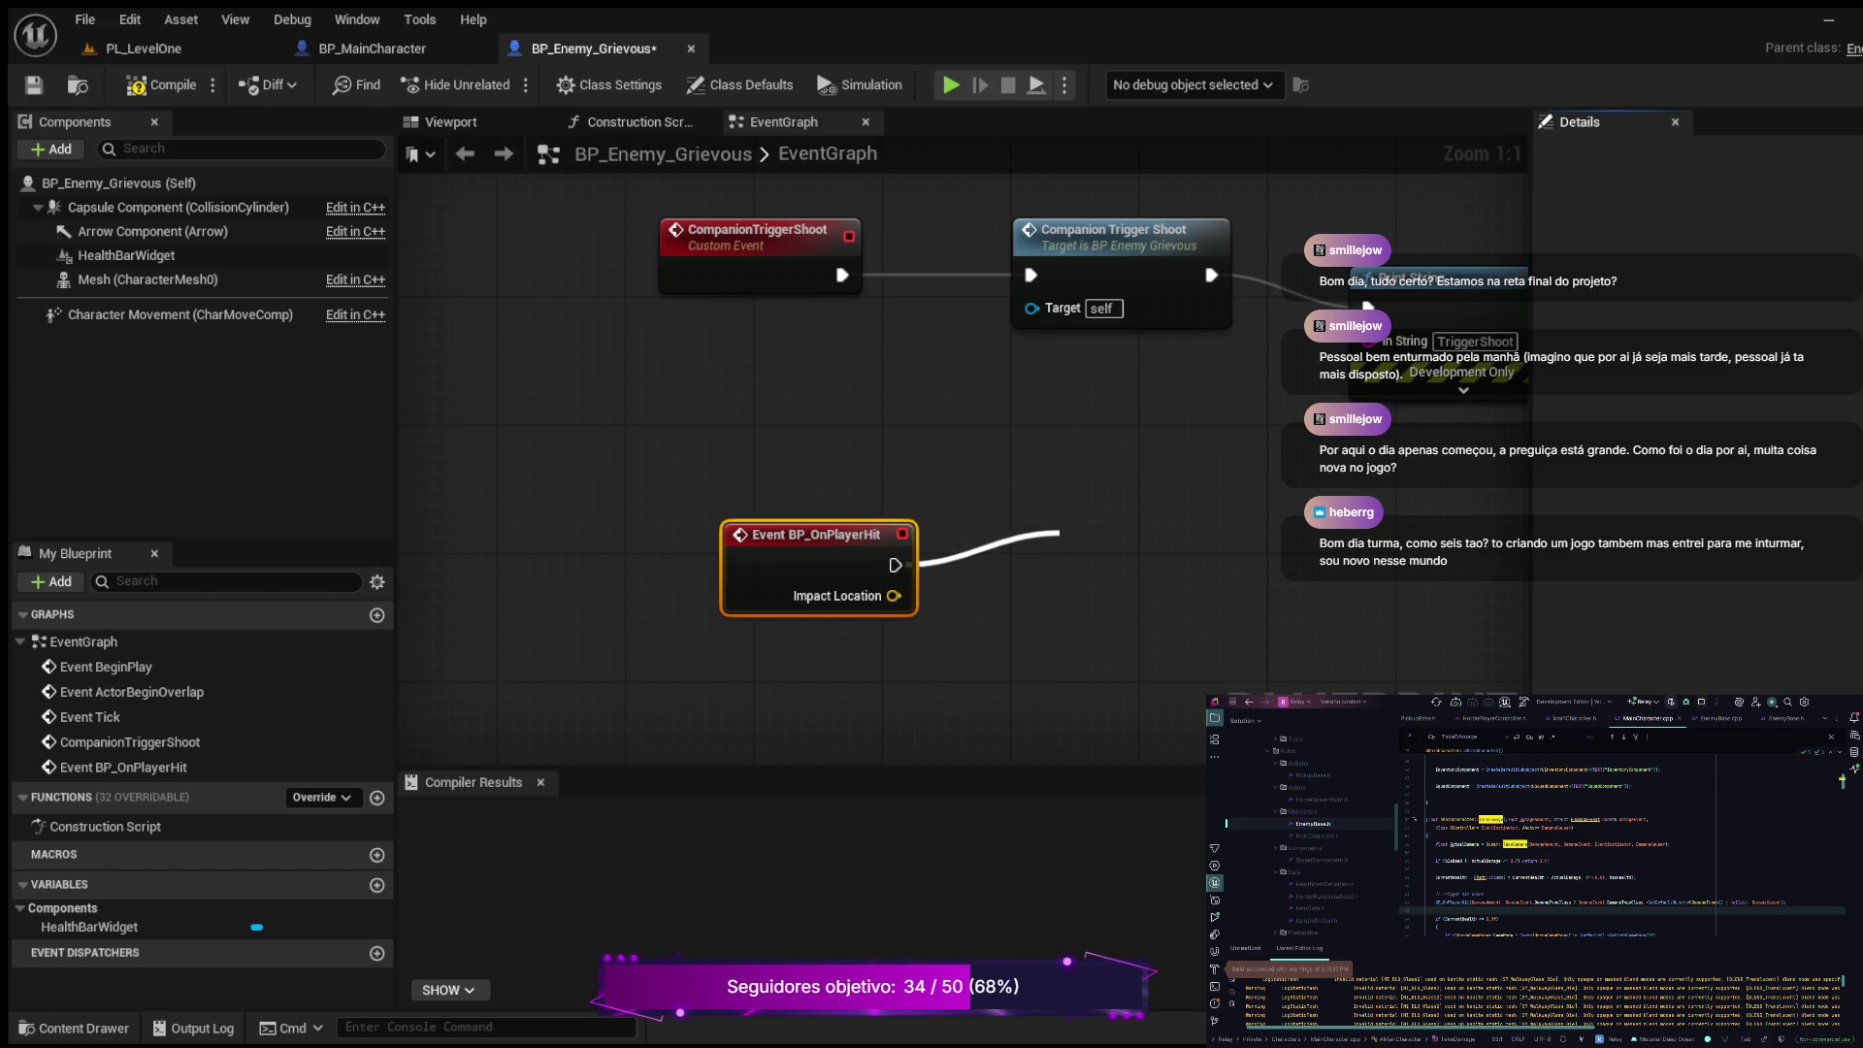
{"action": "key", "text": "Return"}
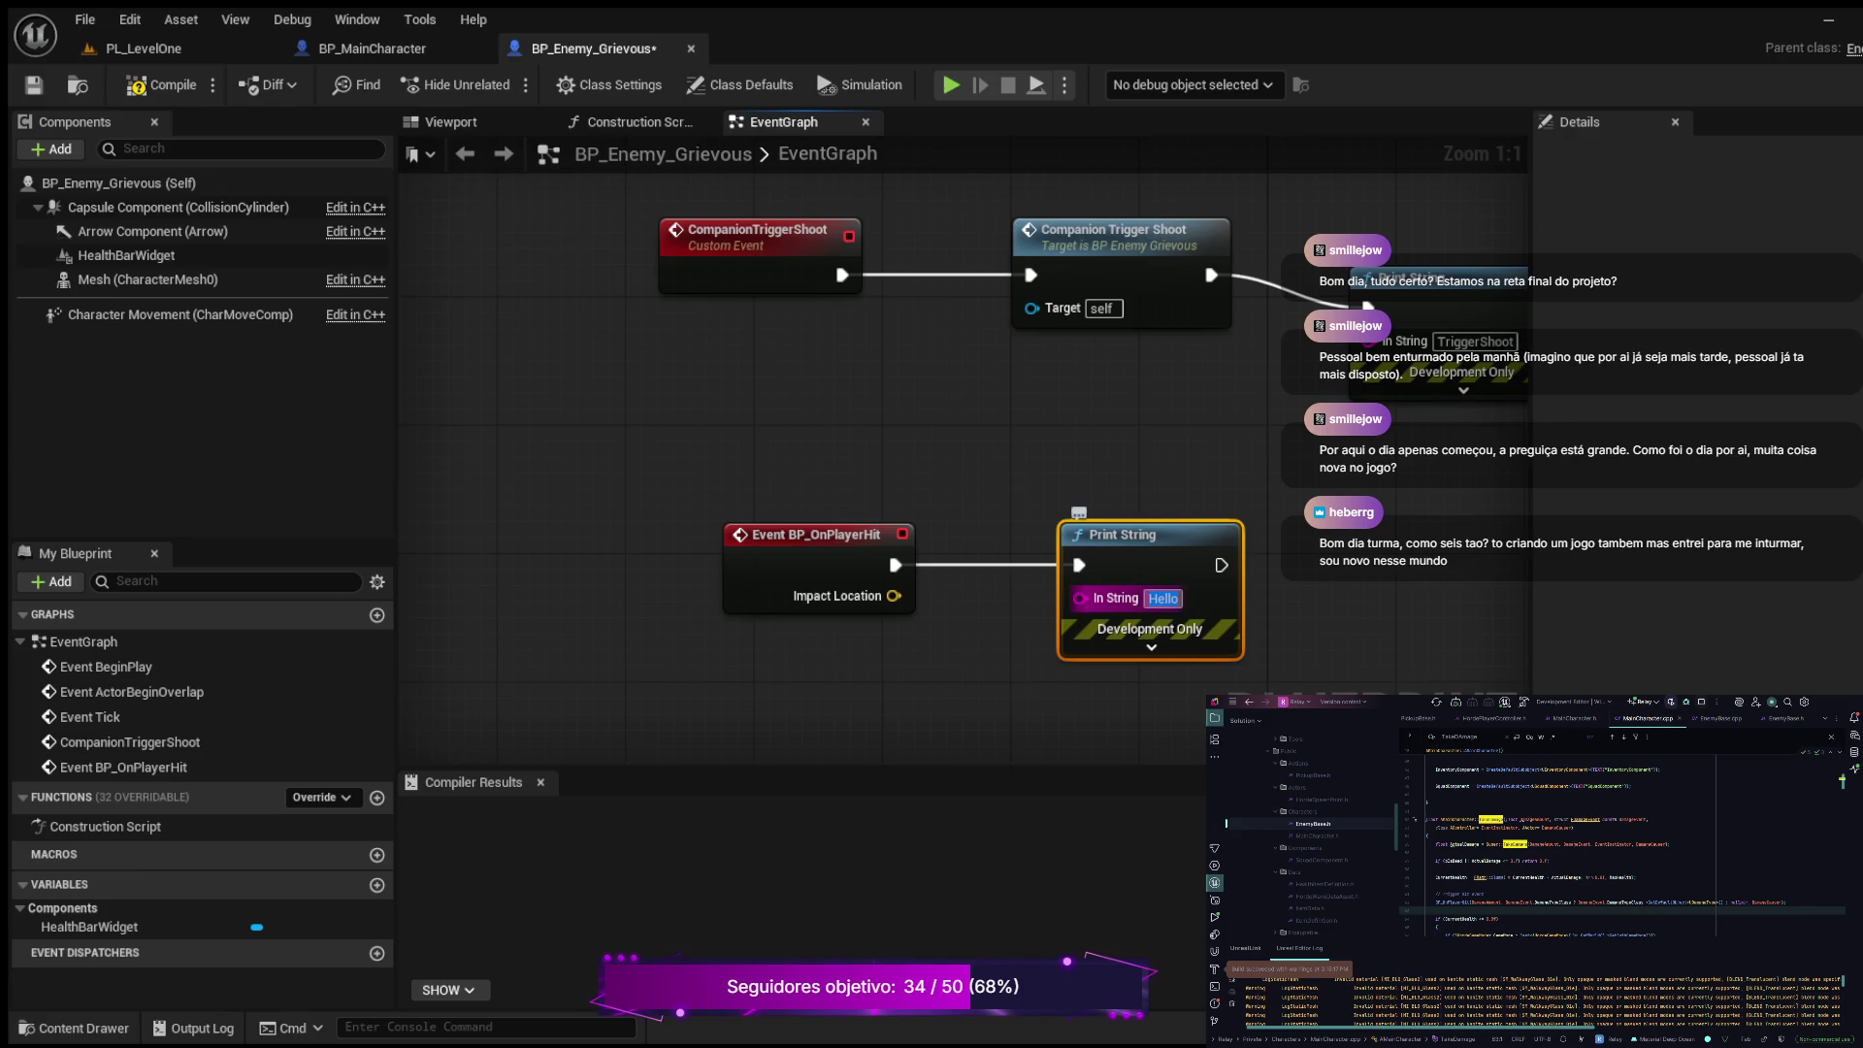
{"action": "type", "text": "ENEMY"}
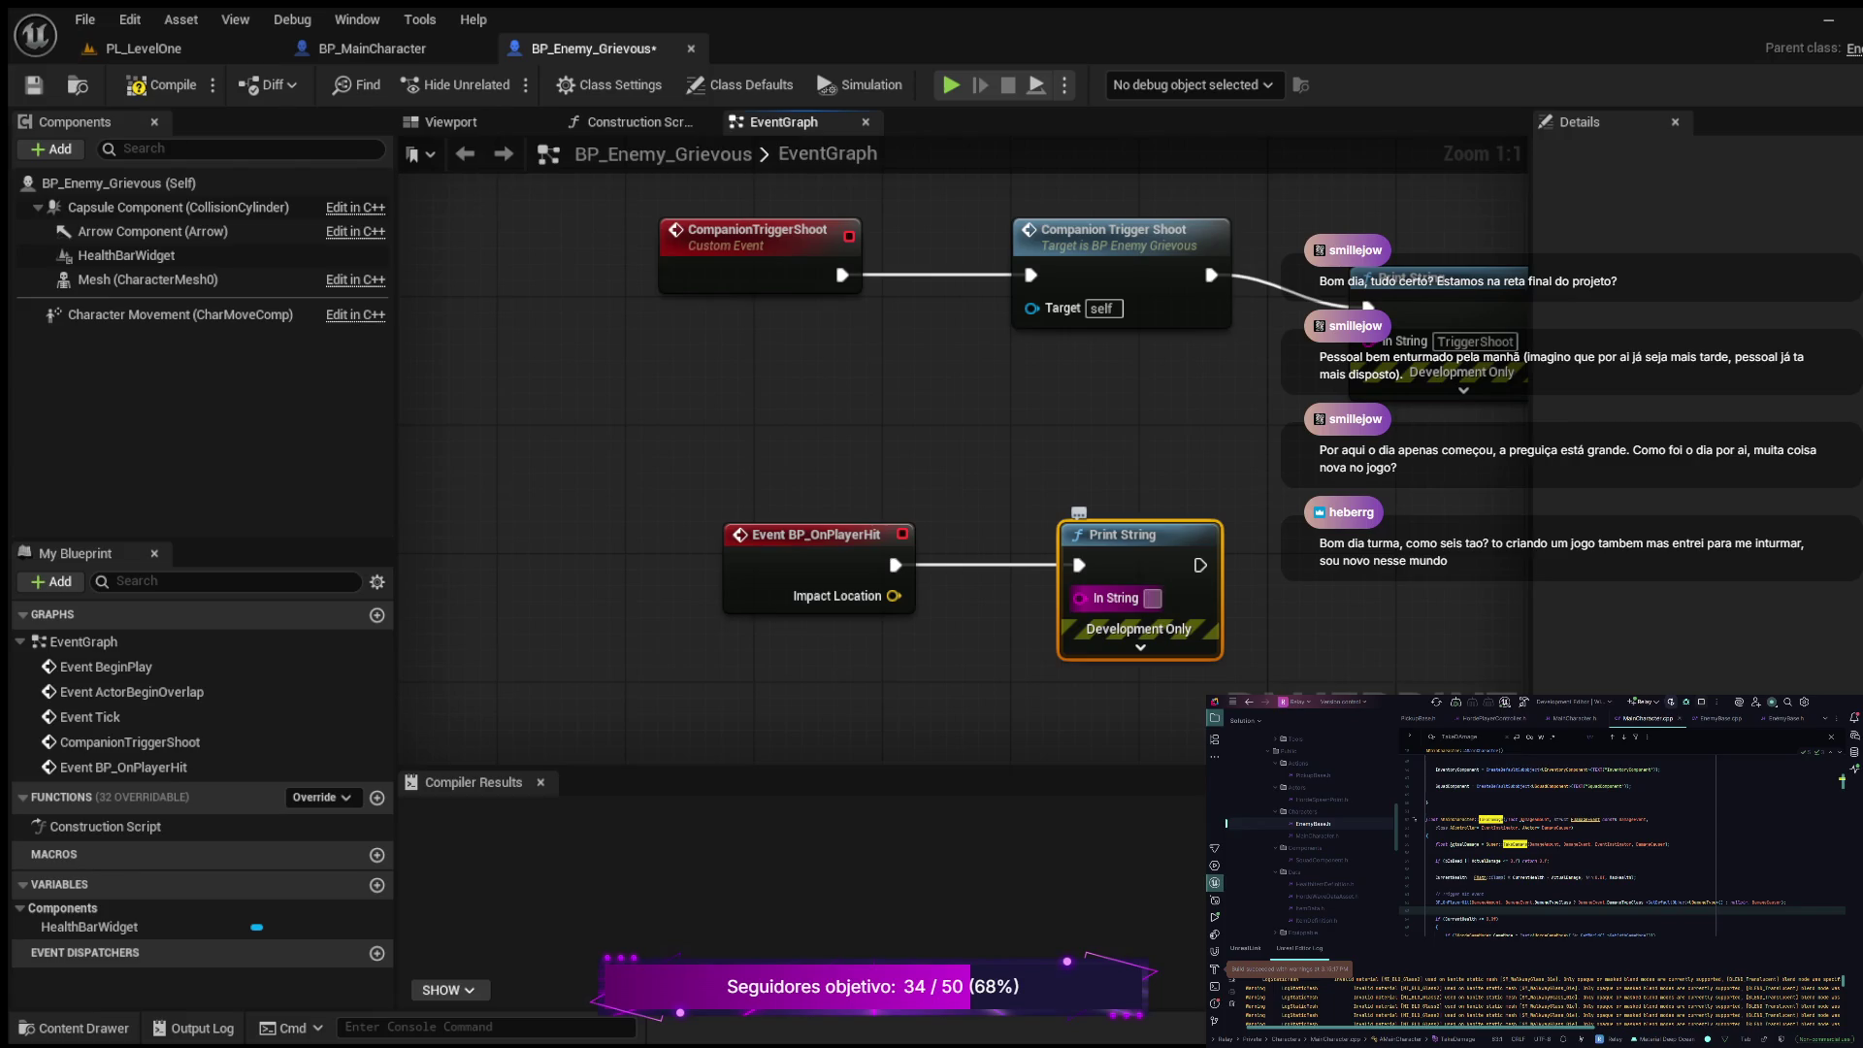
{"action": "type", "text": " HIT"}
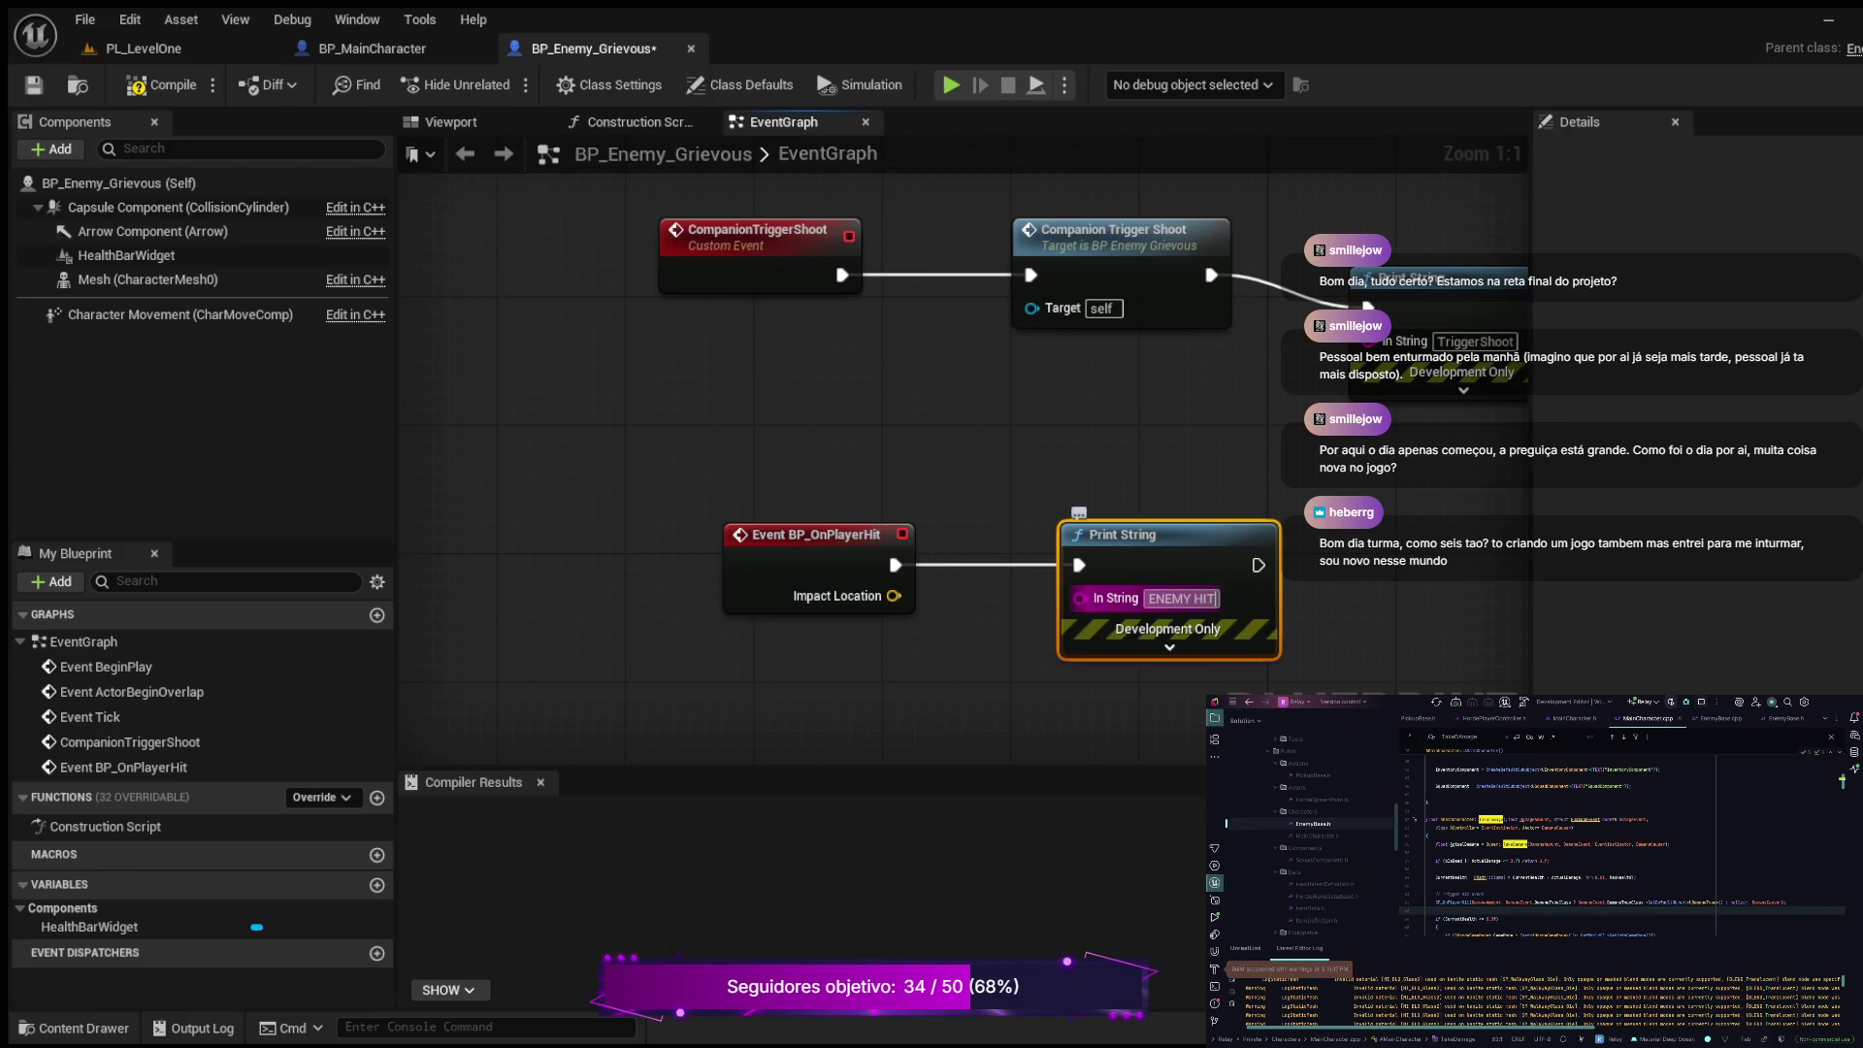
{"action": "key", "text": "Return"}
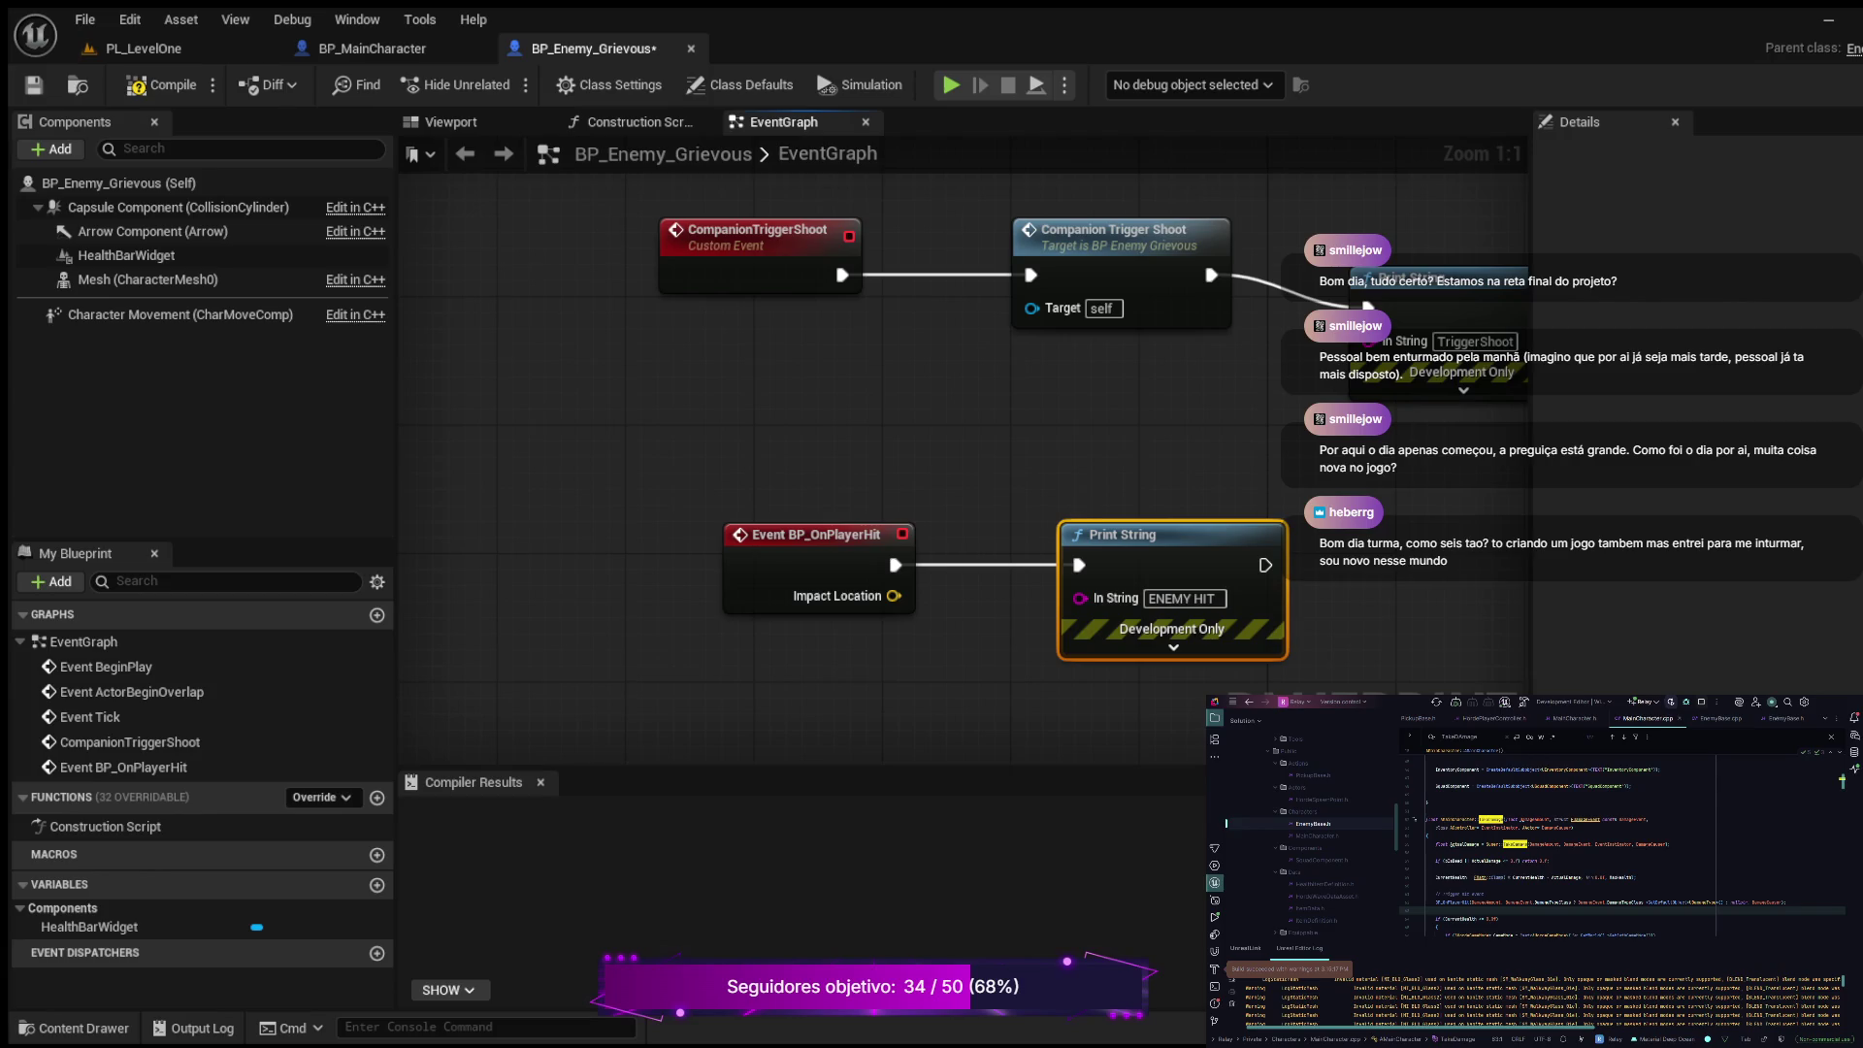
{"action": "left_click", "coordinate": [1173, 647]}
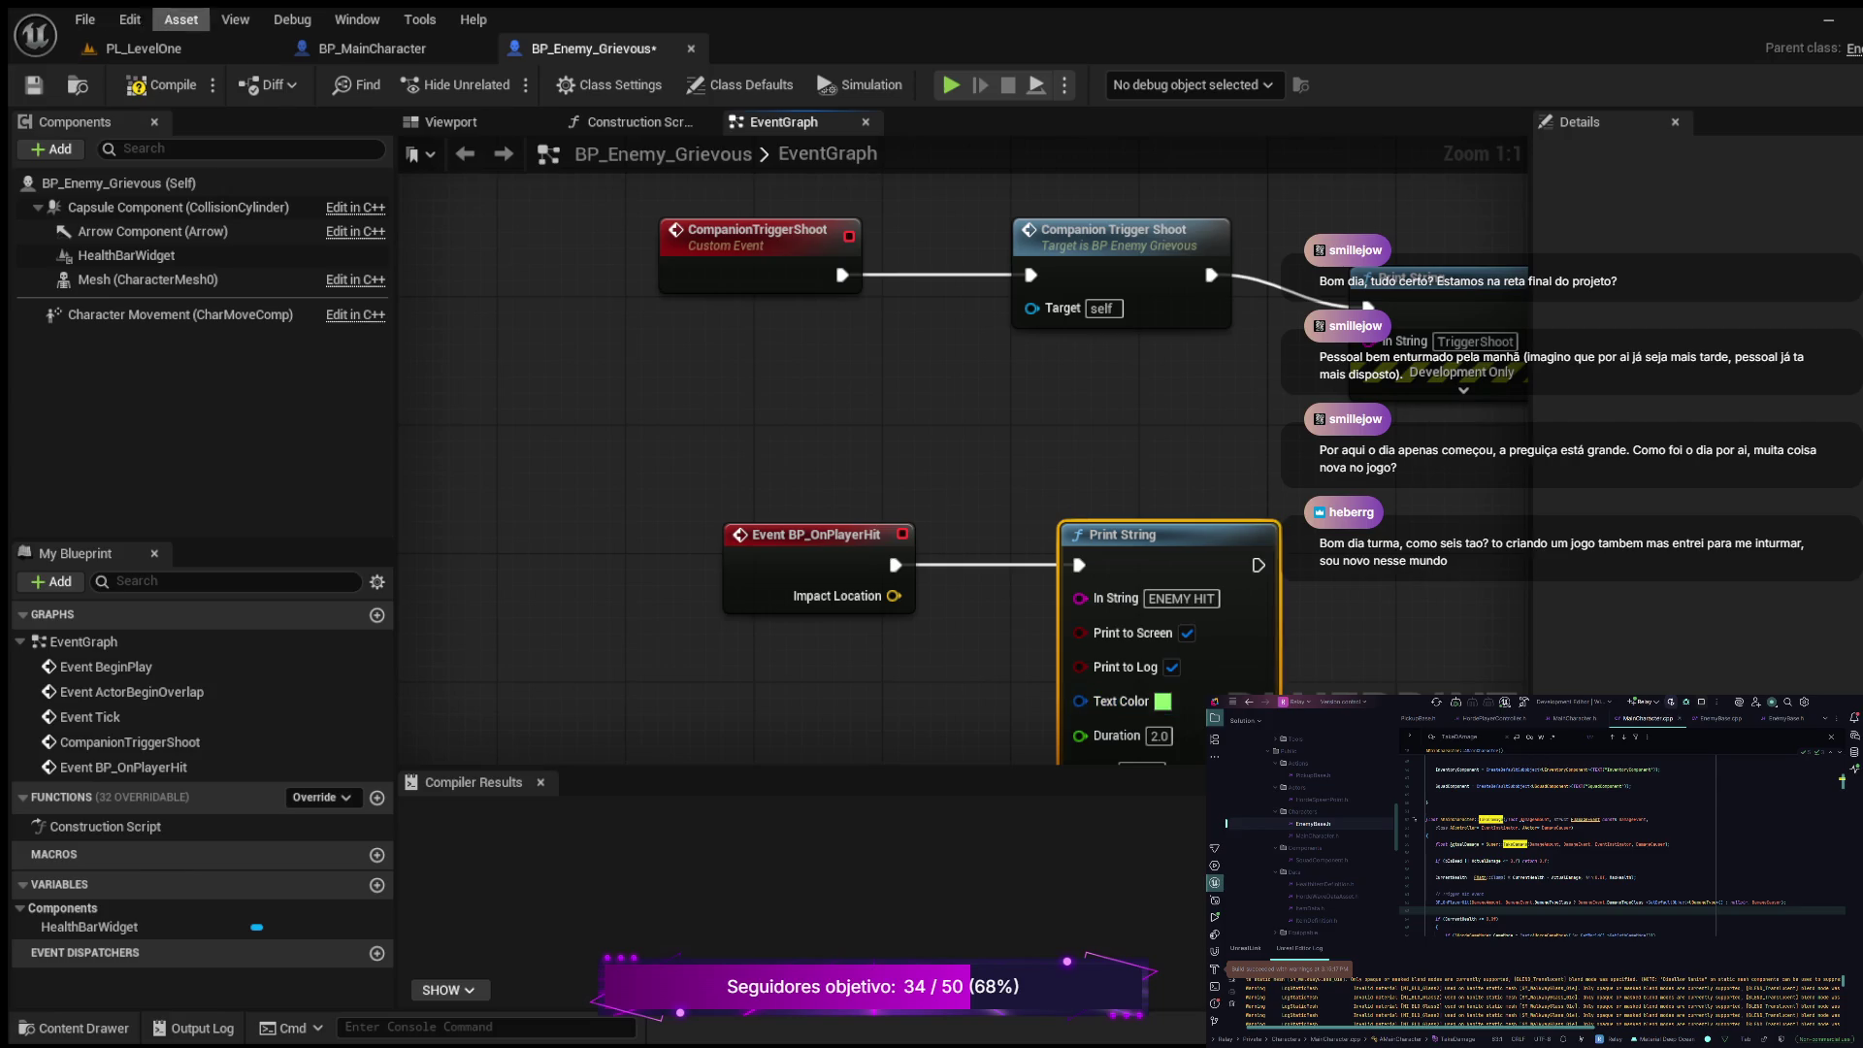
Step: Compile BP_Enemy_Grievous and return to the PL_LevelOne level
{"action": "left_click", "coordinate": [160, 85]}
{"action": "left_click", "coordinate": [33, 85]}
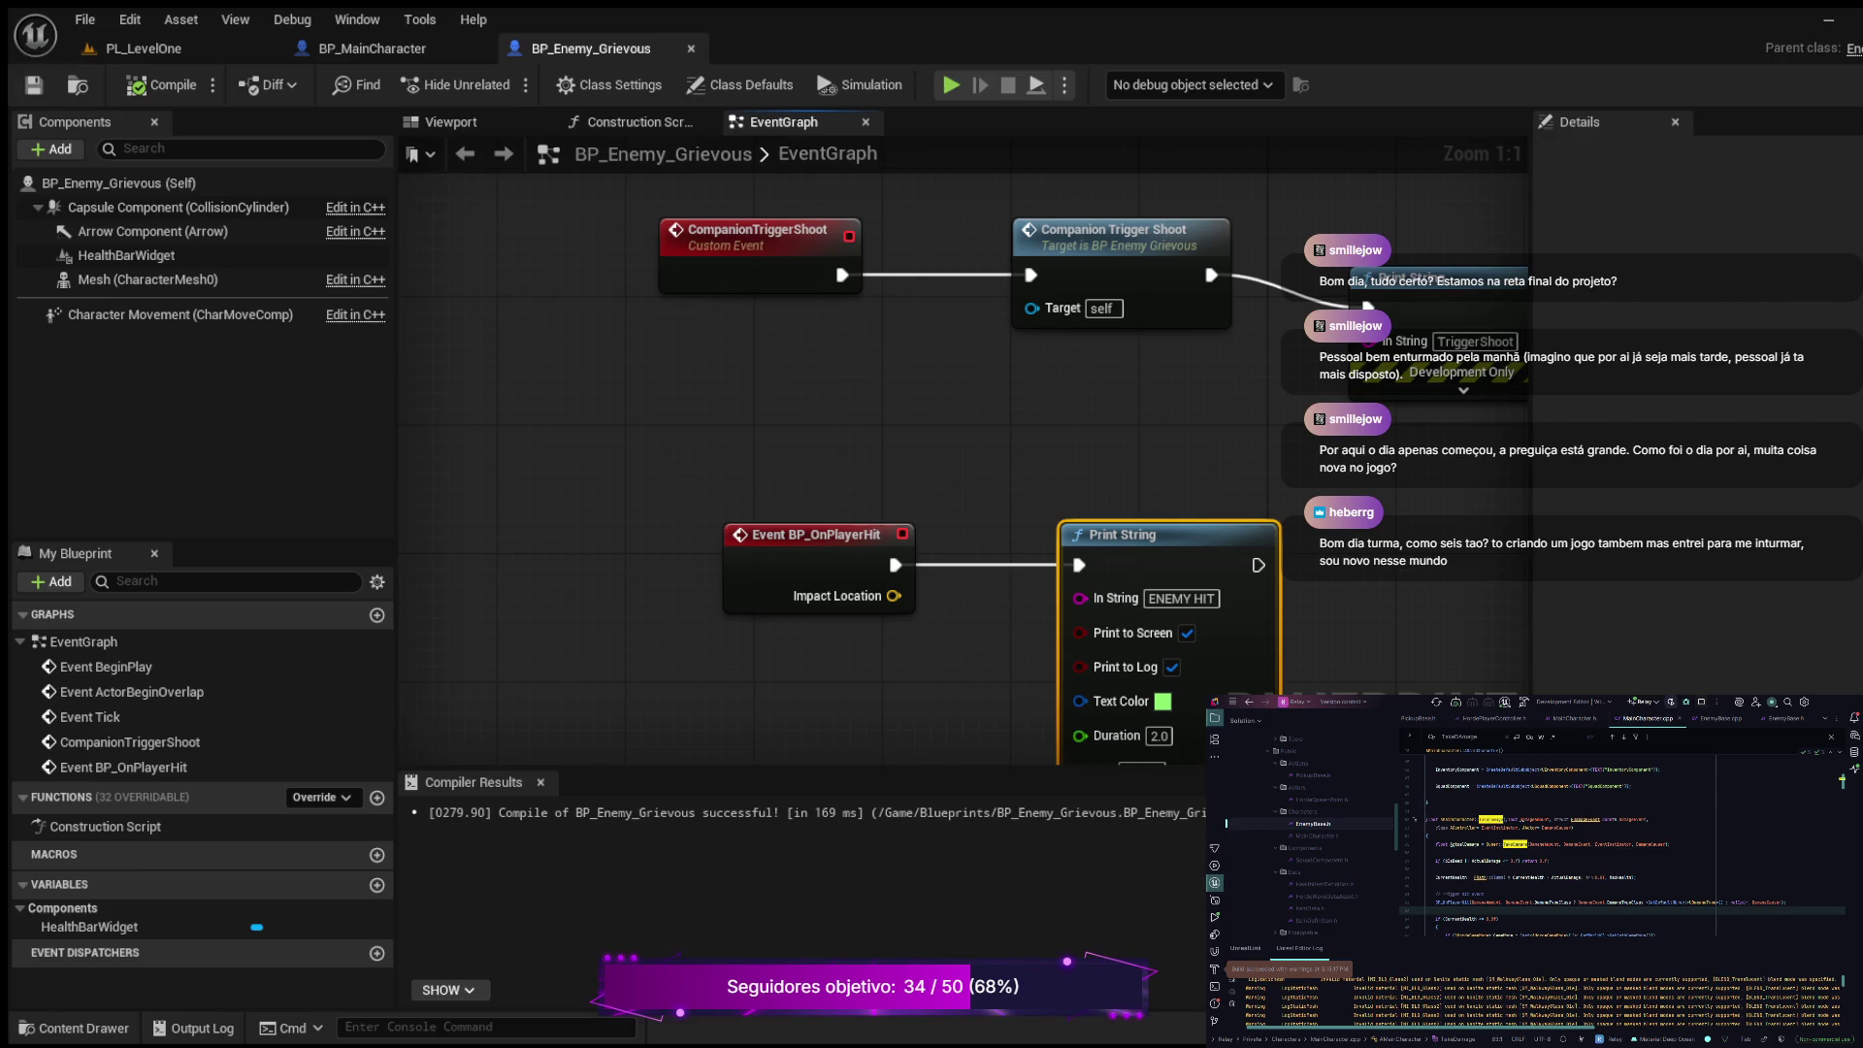
{"action": "left_click", "coordinate": [144, 48]}
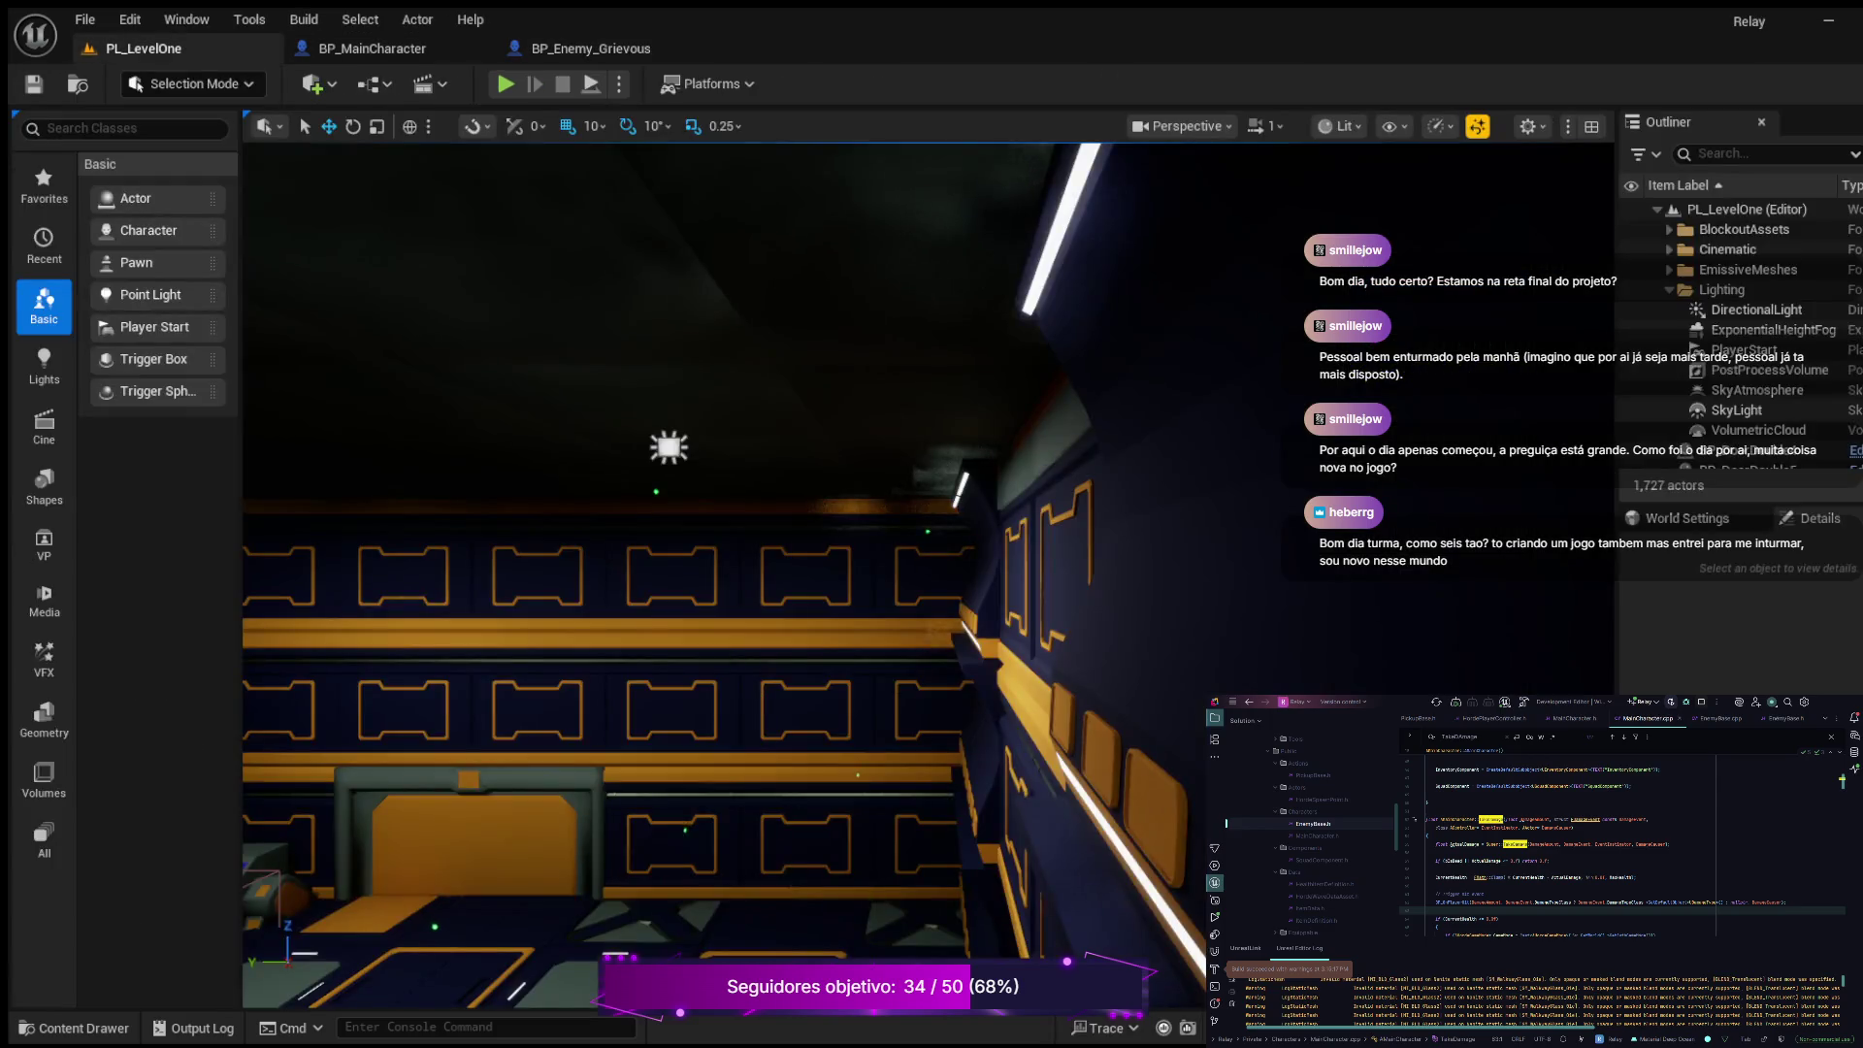
Step: In BP_MainCharacter, move Get Display Name below the PLAYER HIT Print String and expand its pins
{"action": "left_click", "coordinate": [371, 48]}
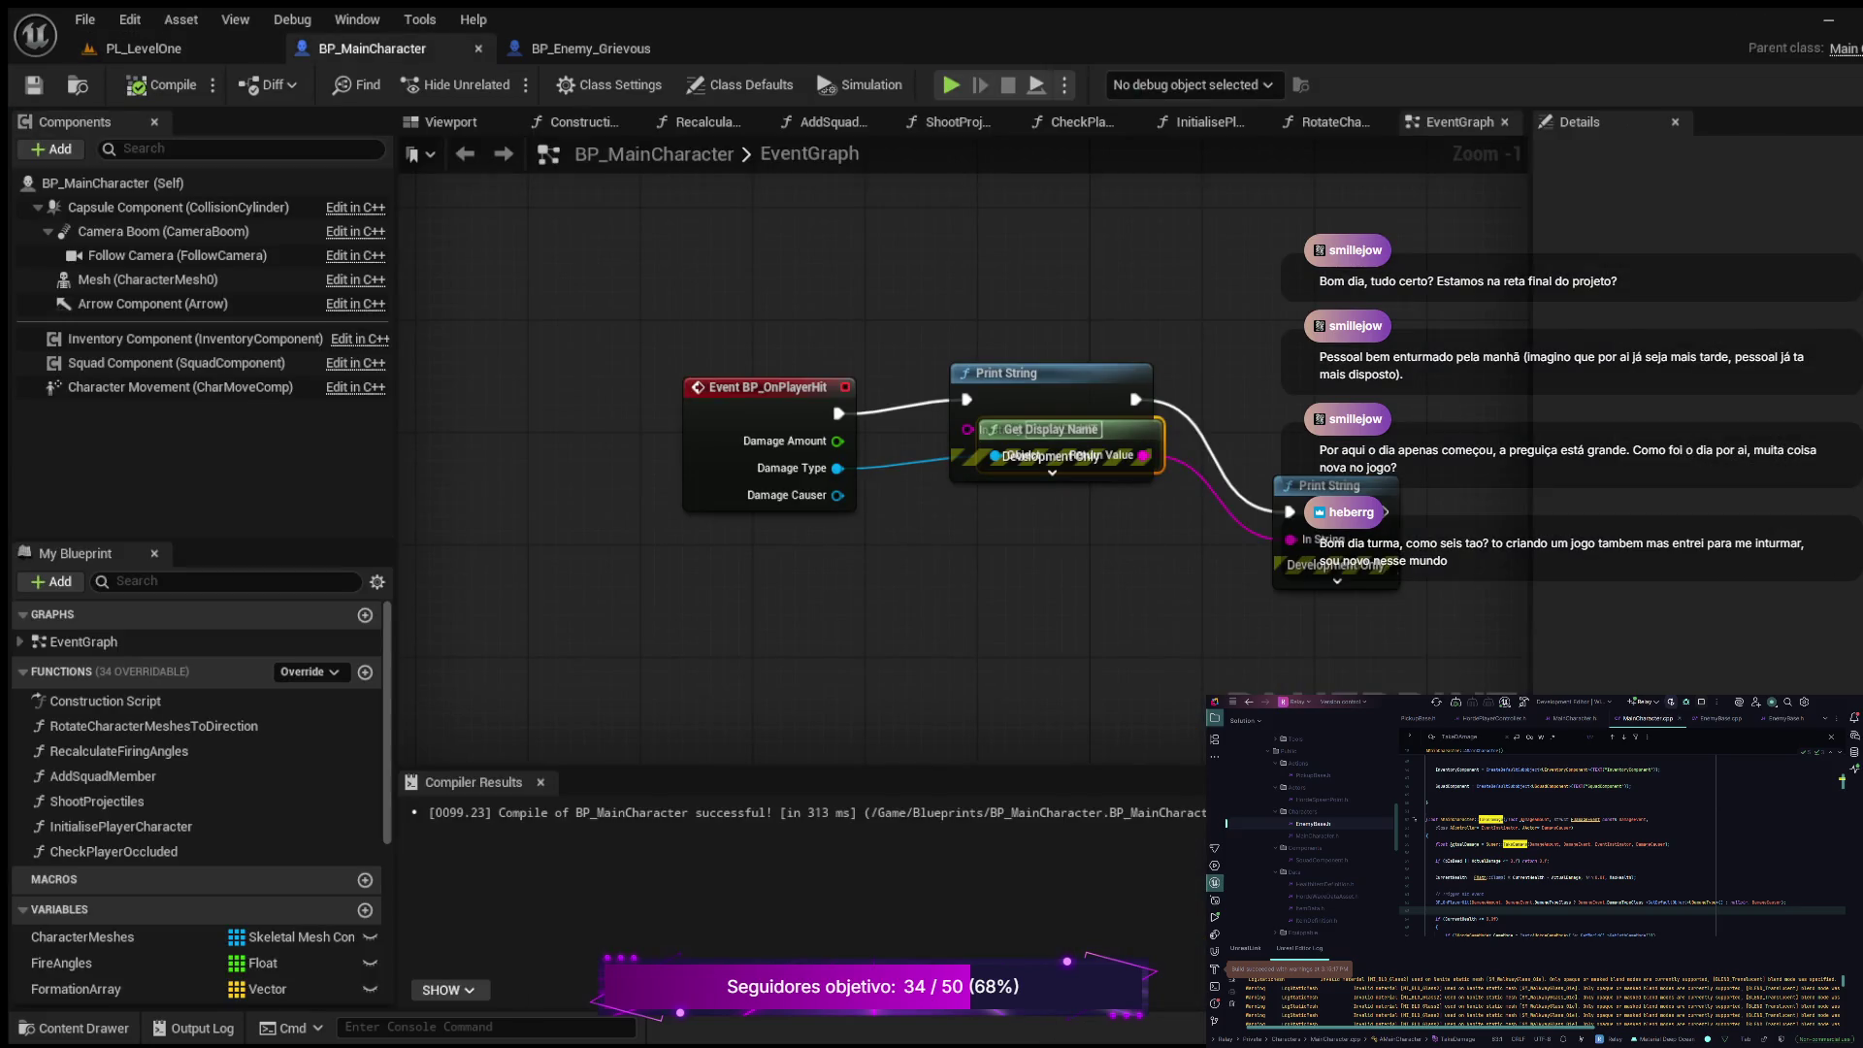
{"action": "left_click_drag", "start_coordinate": [1051, 429], "coordinate": [993, 542]}
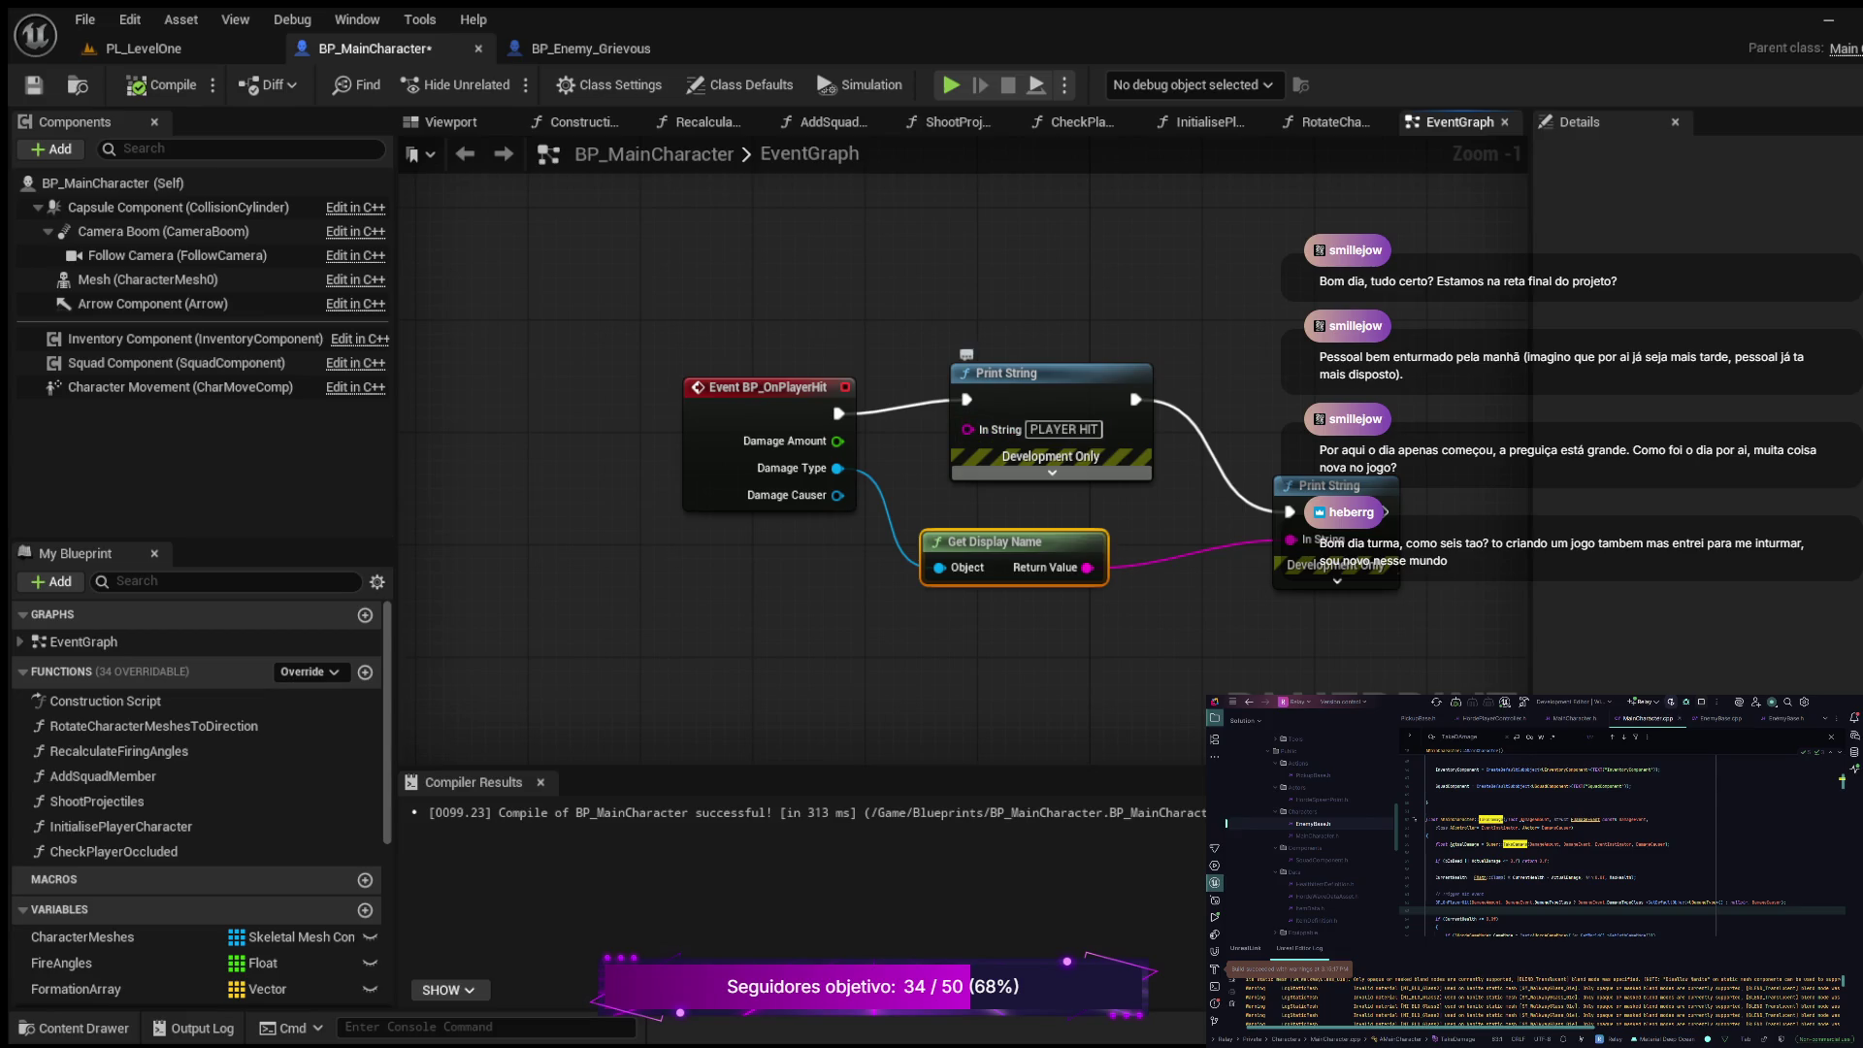
{"action": "left_click", "coordinate": [1051, 472]}
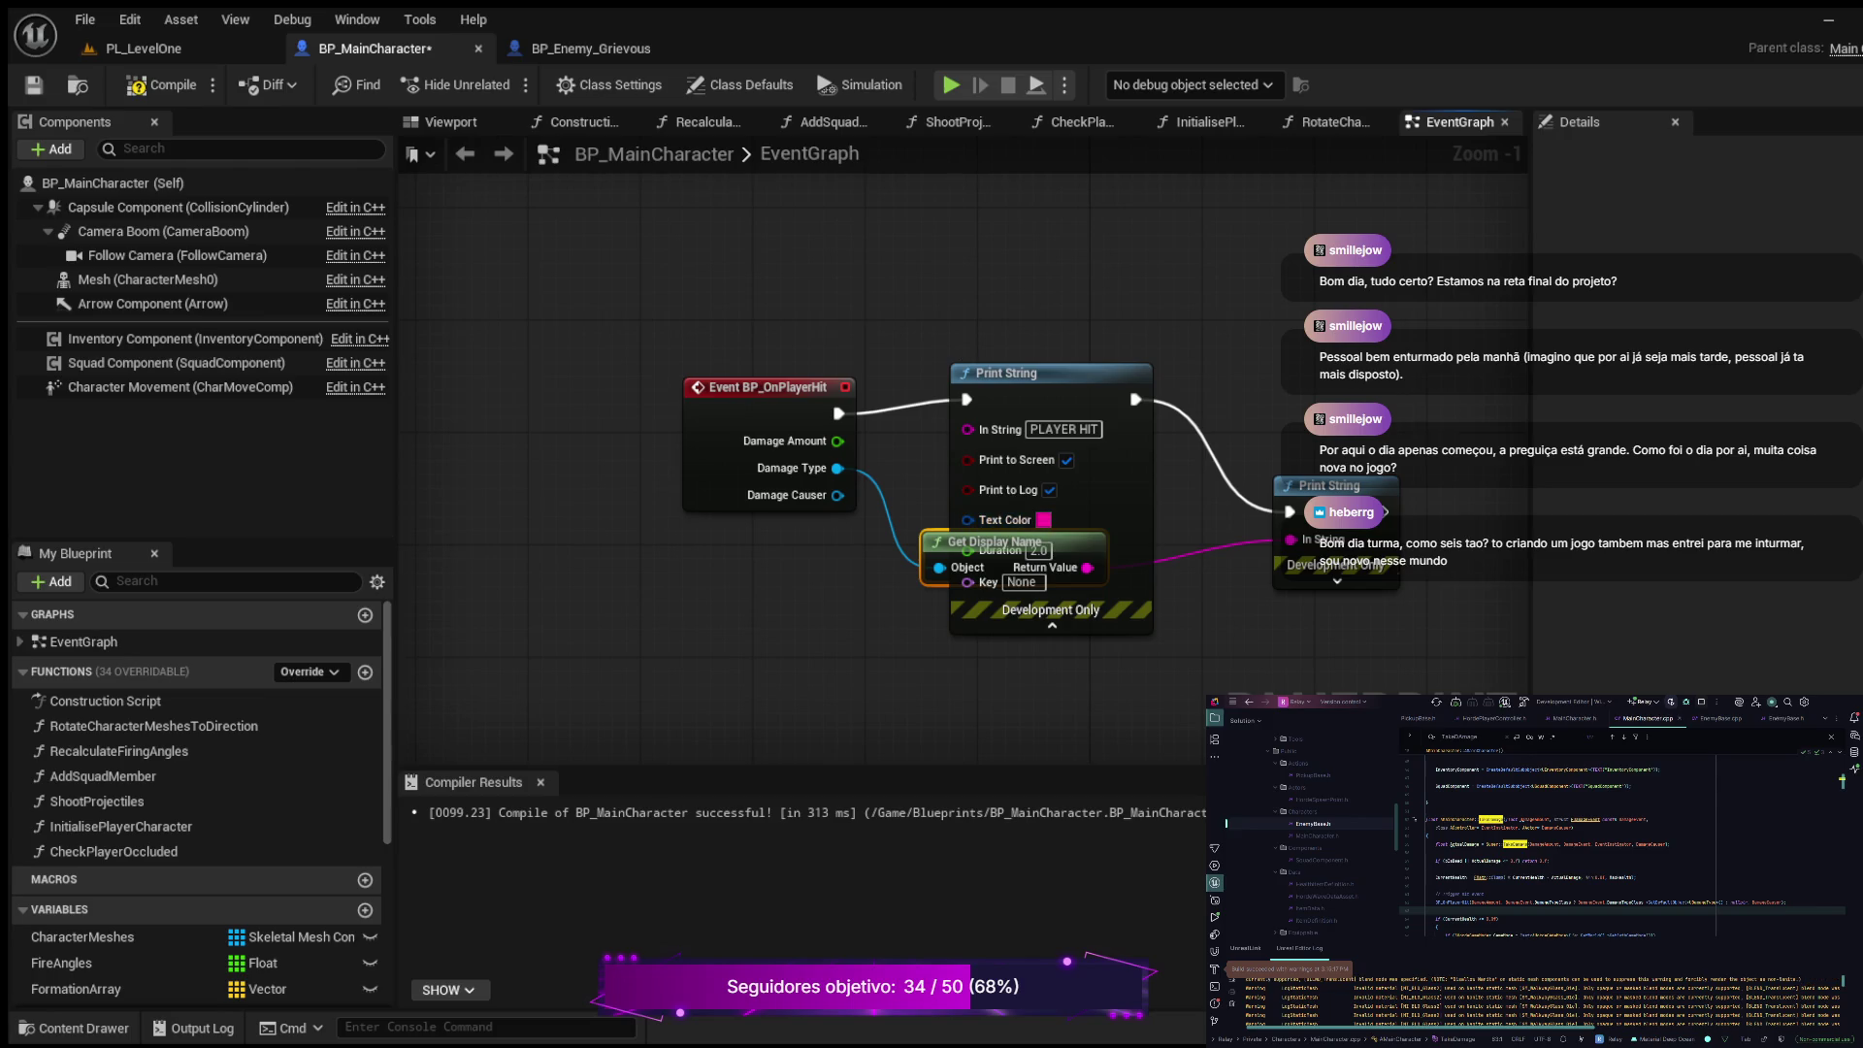
{"action": "left_click", "coordinate": [144, 48]}
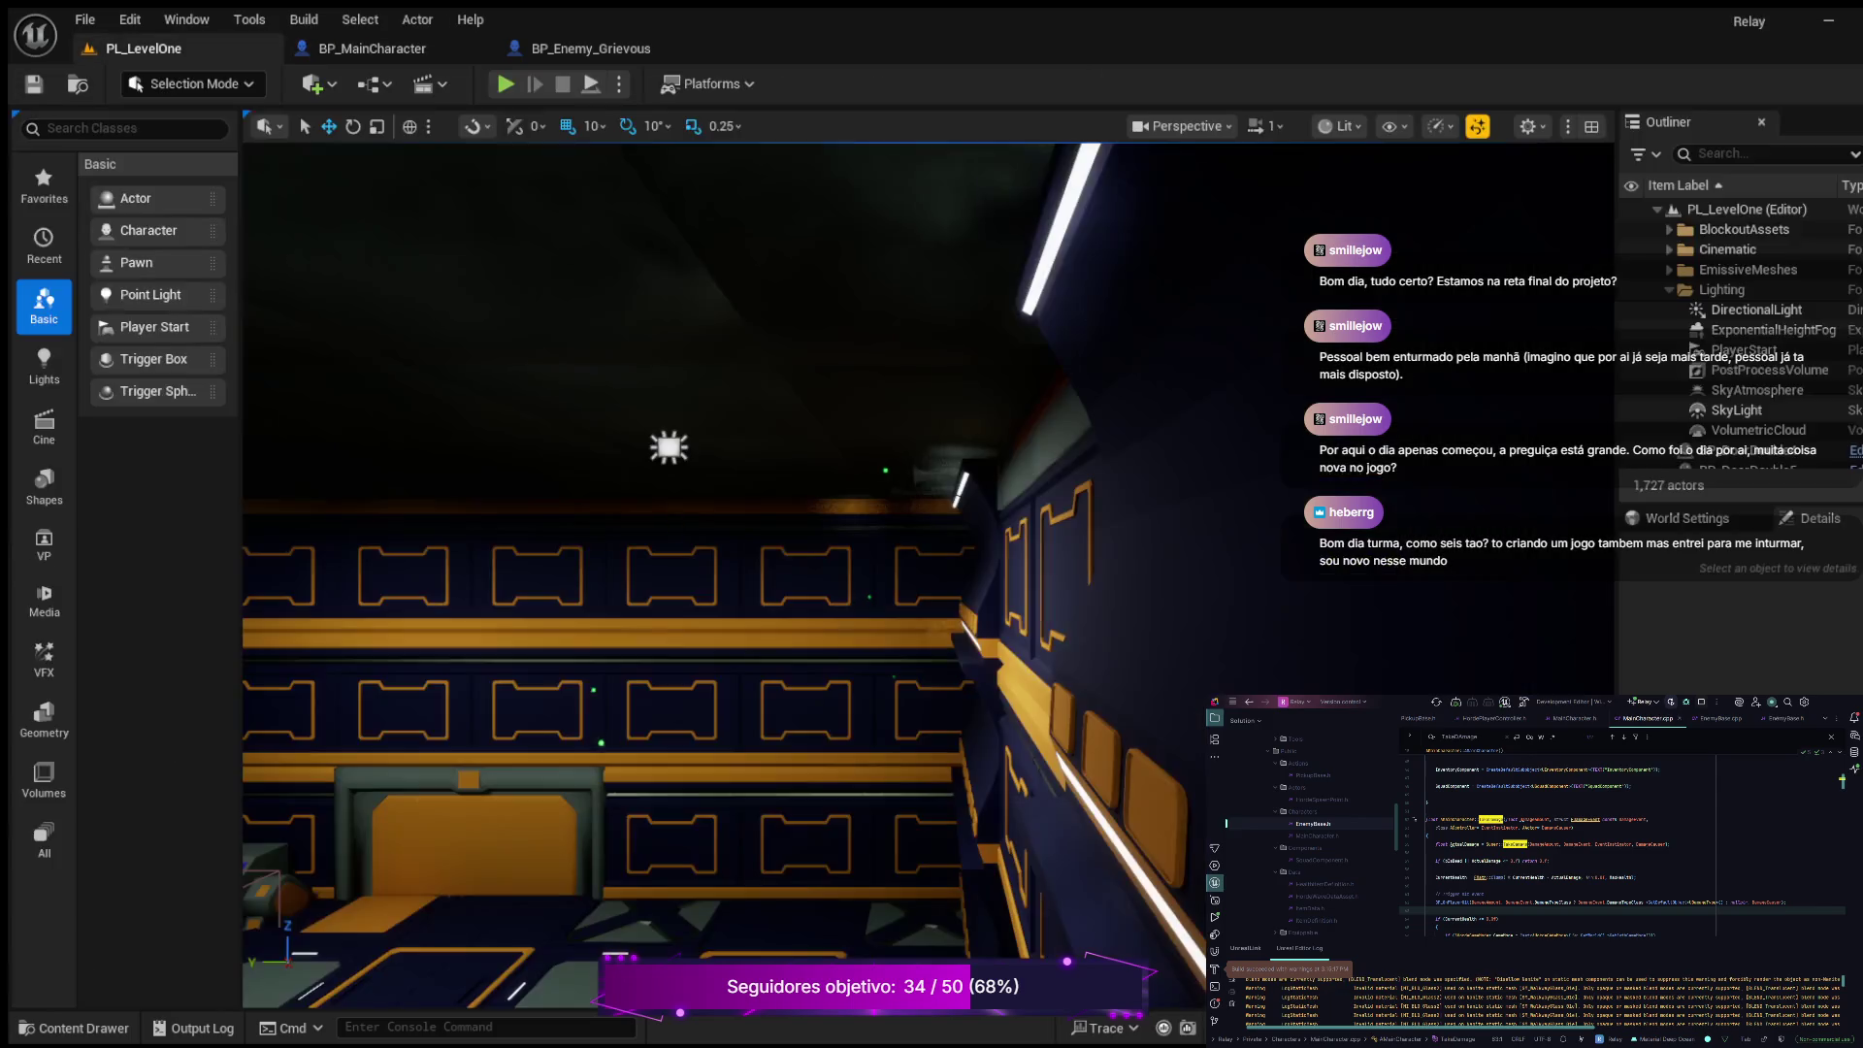
Step: Start Play In Editor and walk the character up the corridor, briefly ejecting with F8
{"action": "left_click", "coordinate": [506, 83]}
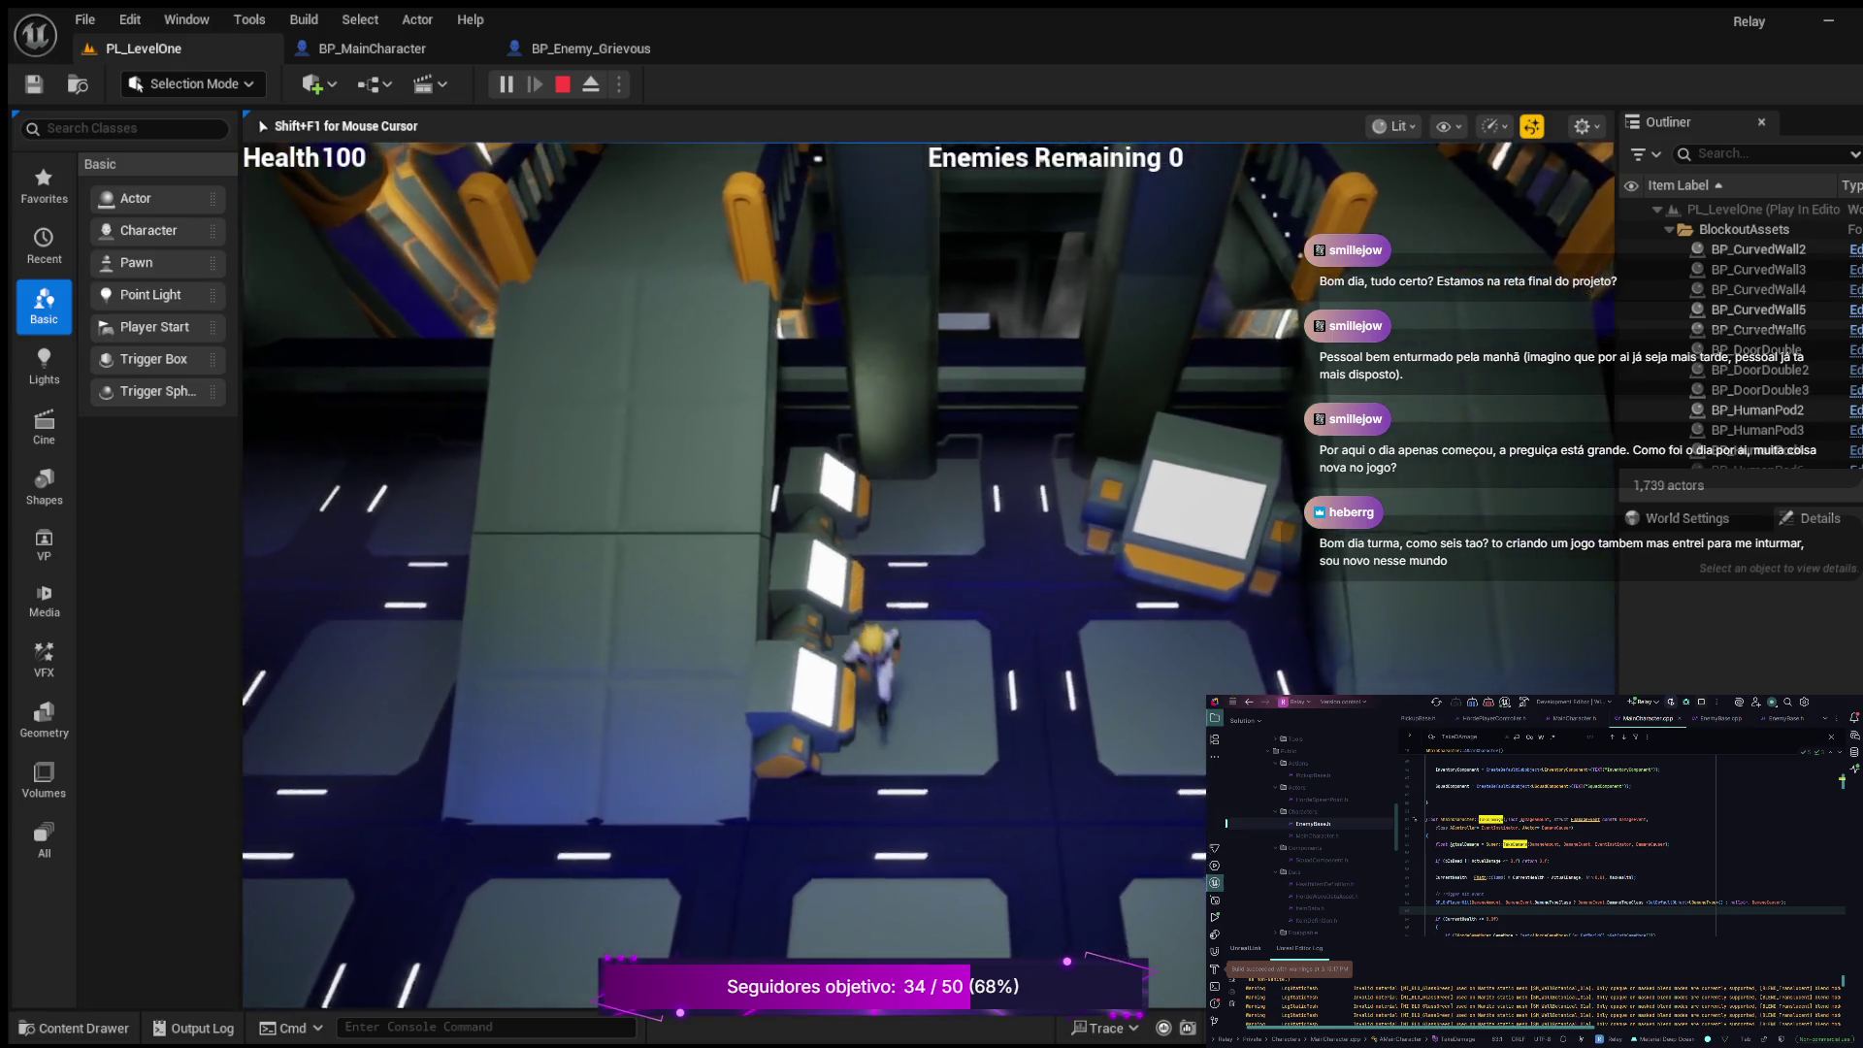
{"action": "key", "text": "w"}
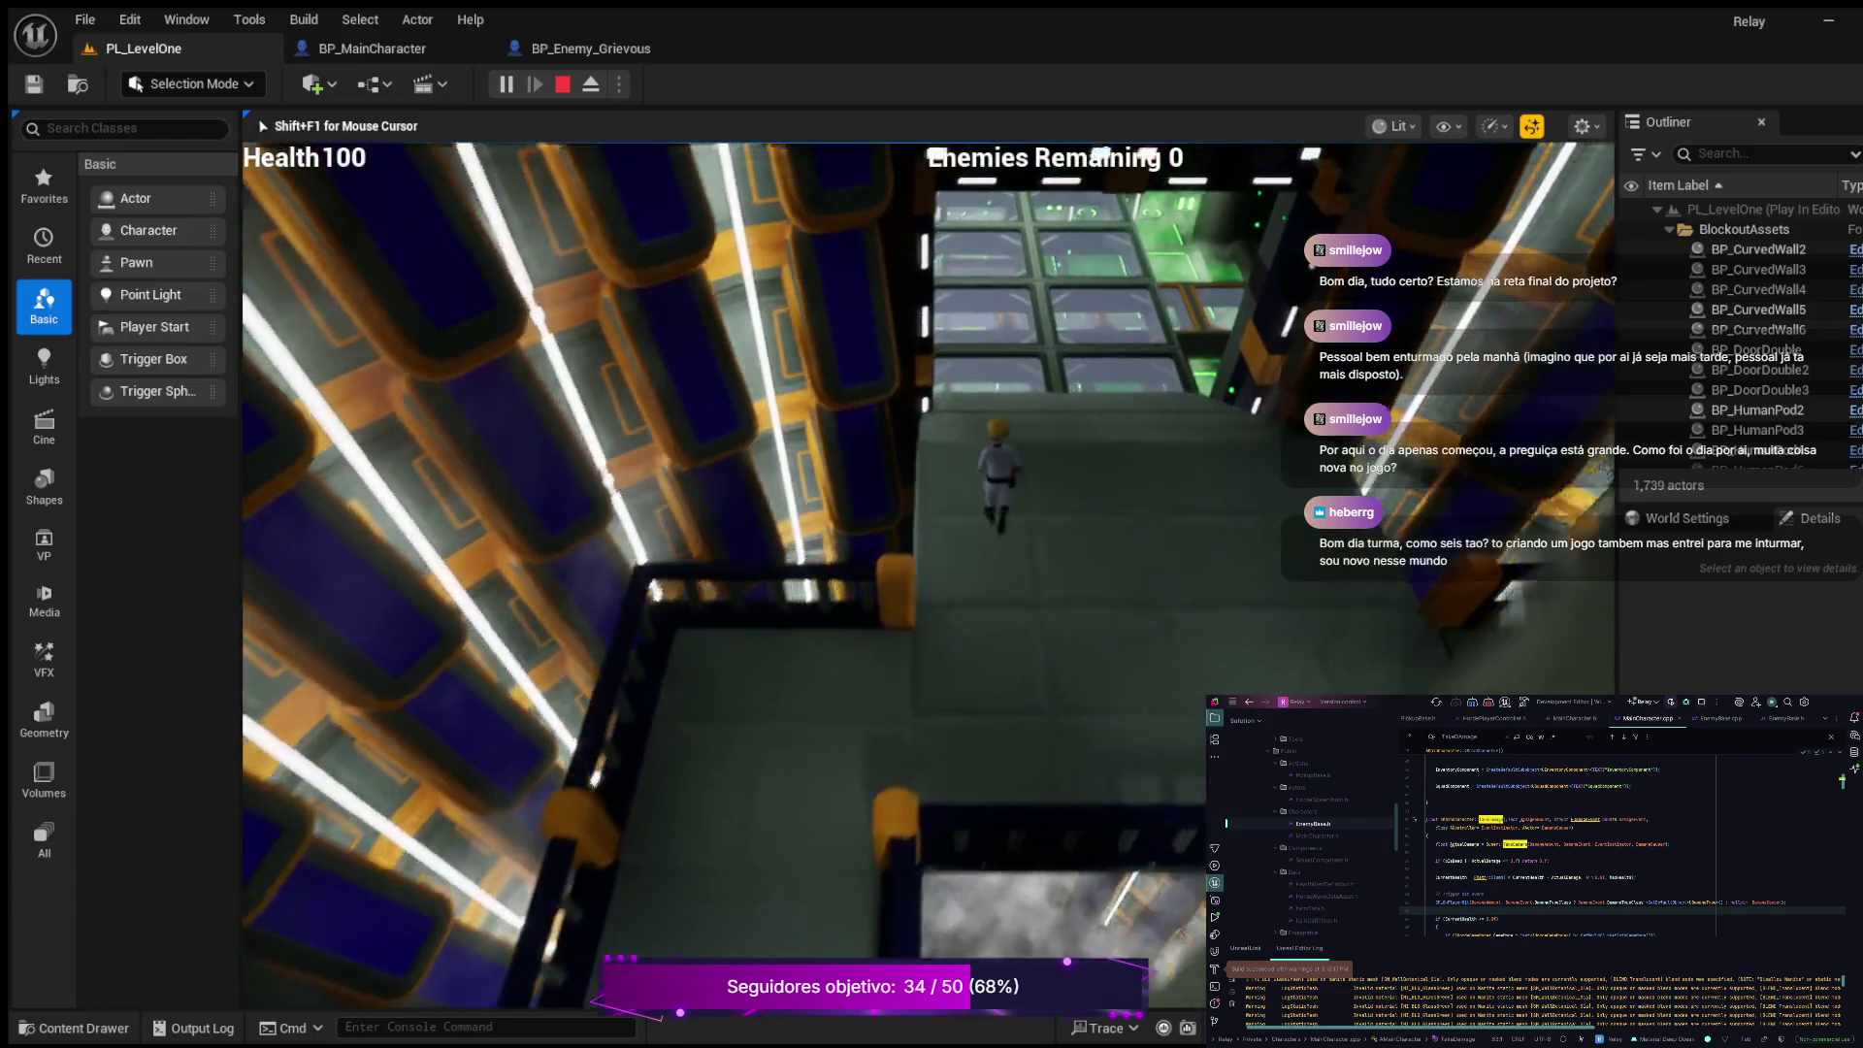
{"action": "key", "text": "w"}
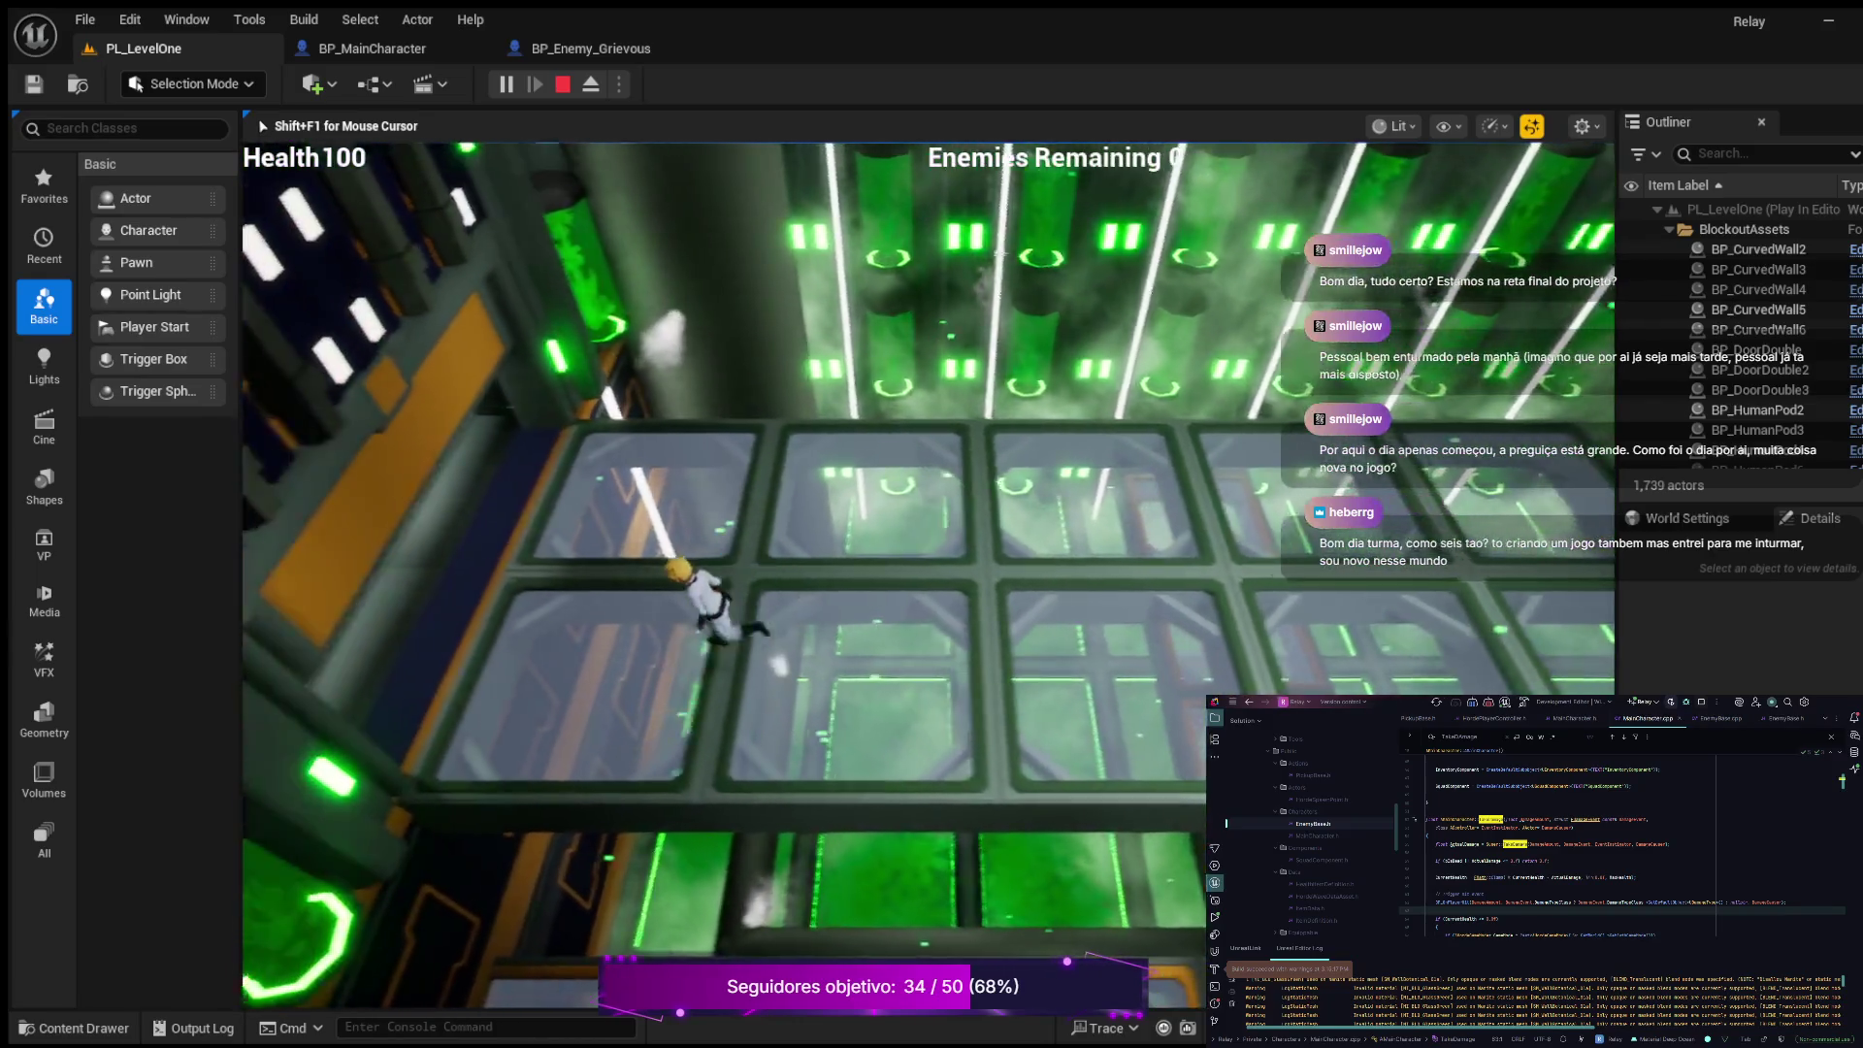
{"action": "key", "text": "w"}
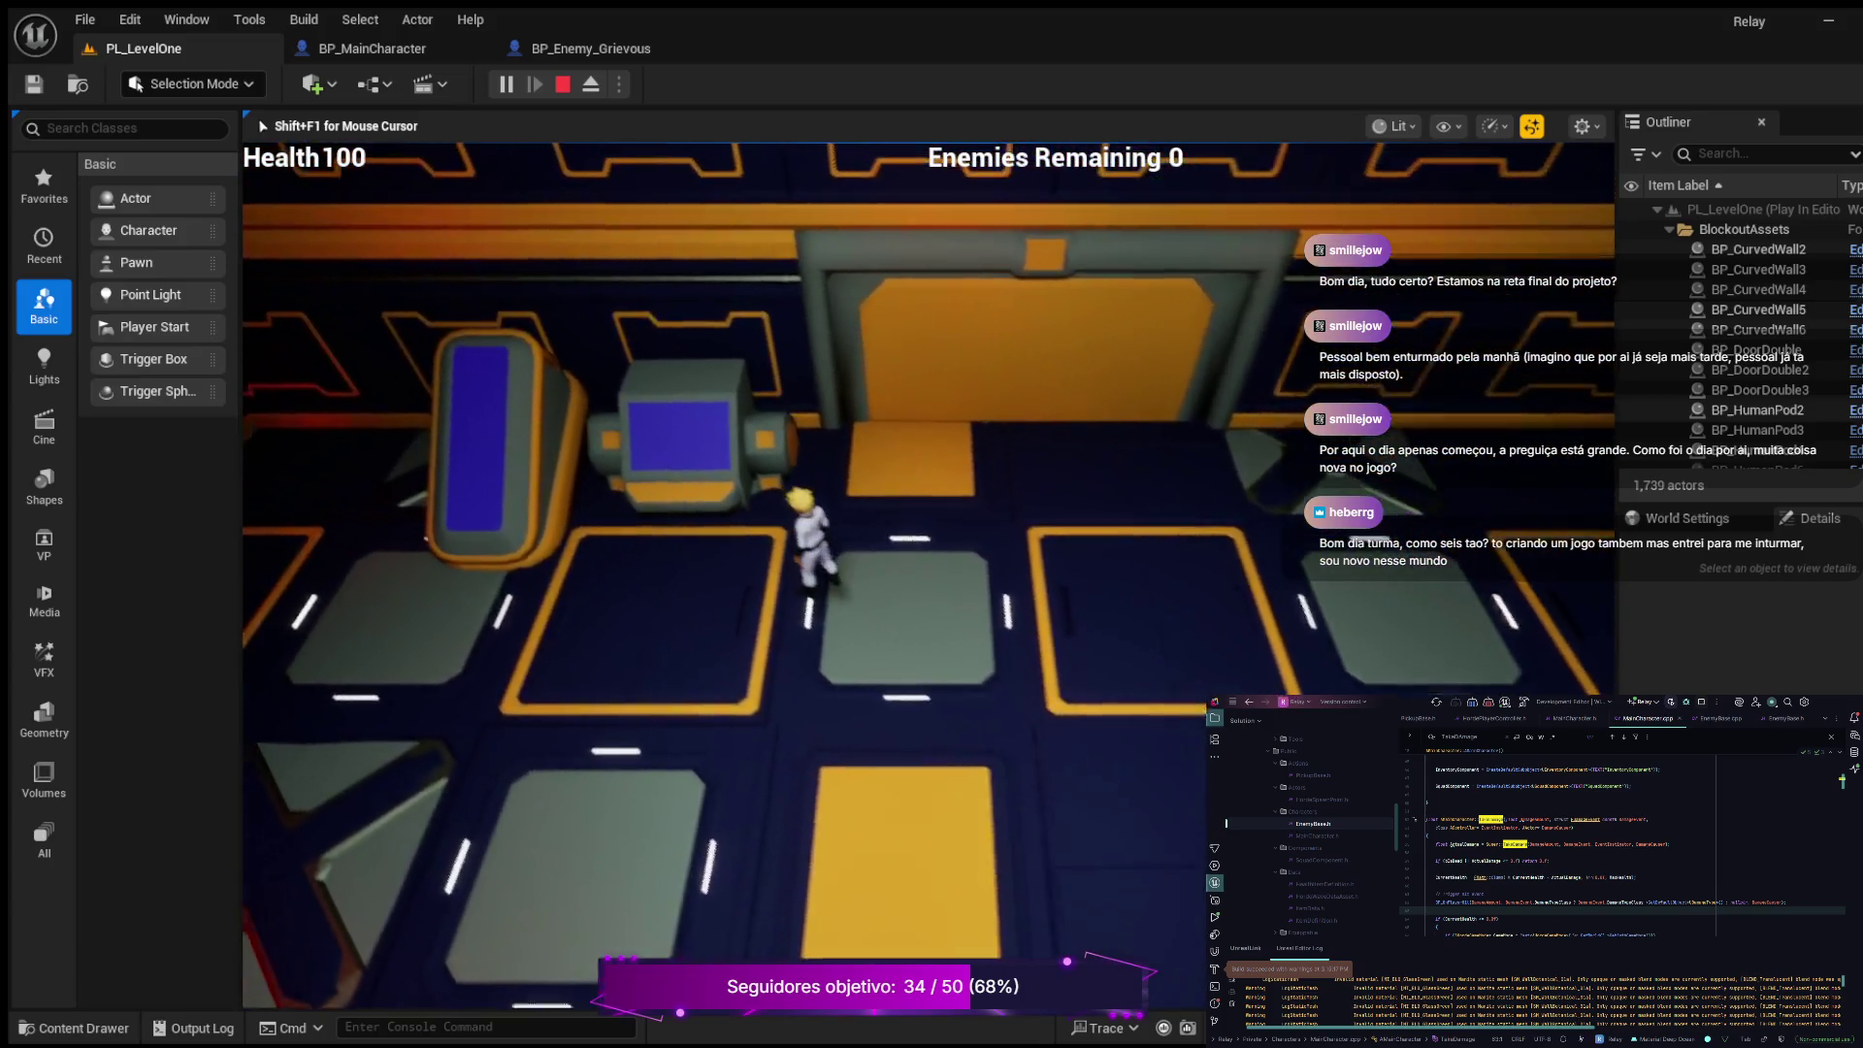
{"action": "key", "text": "F8"}
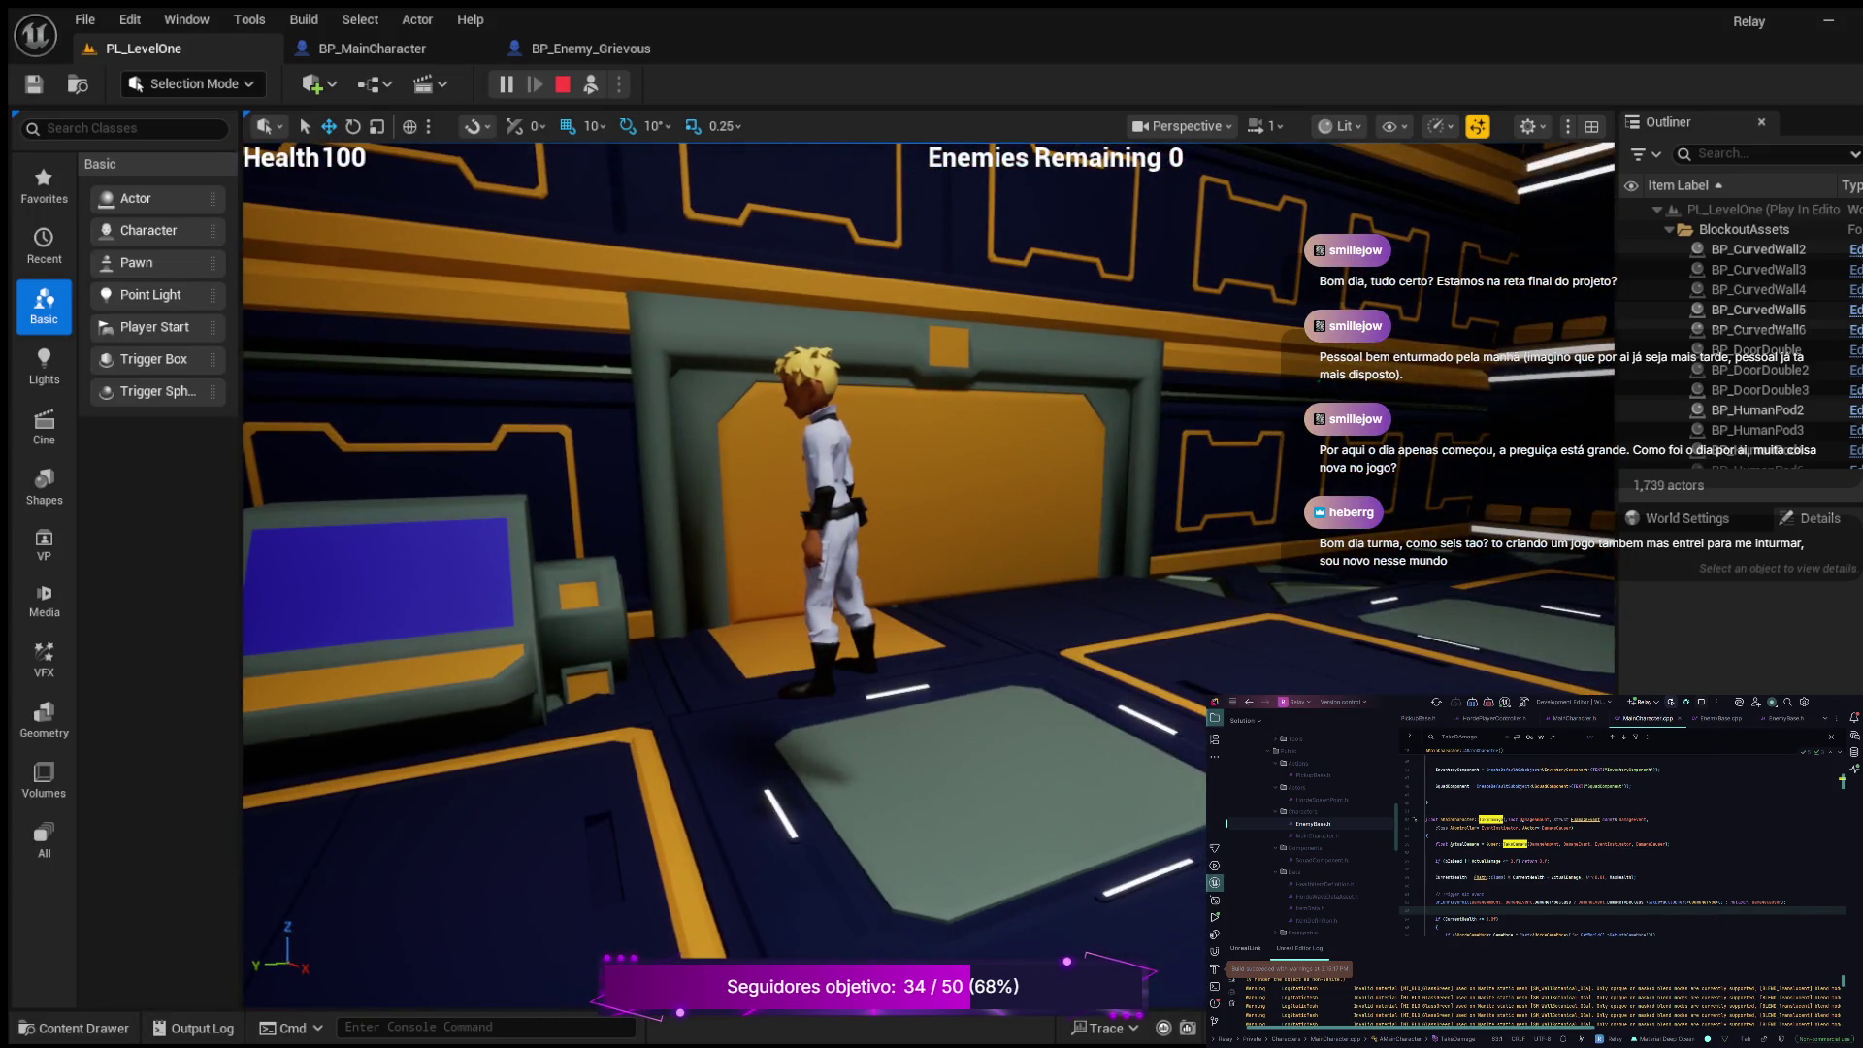
{"action": "key", "text": "F8"}
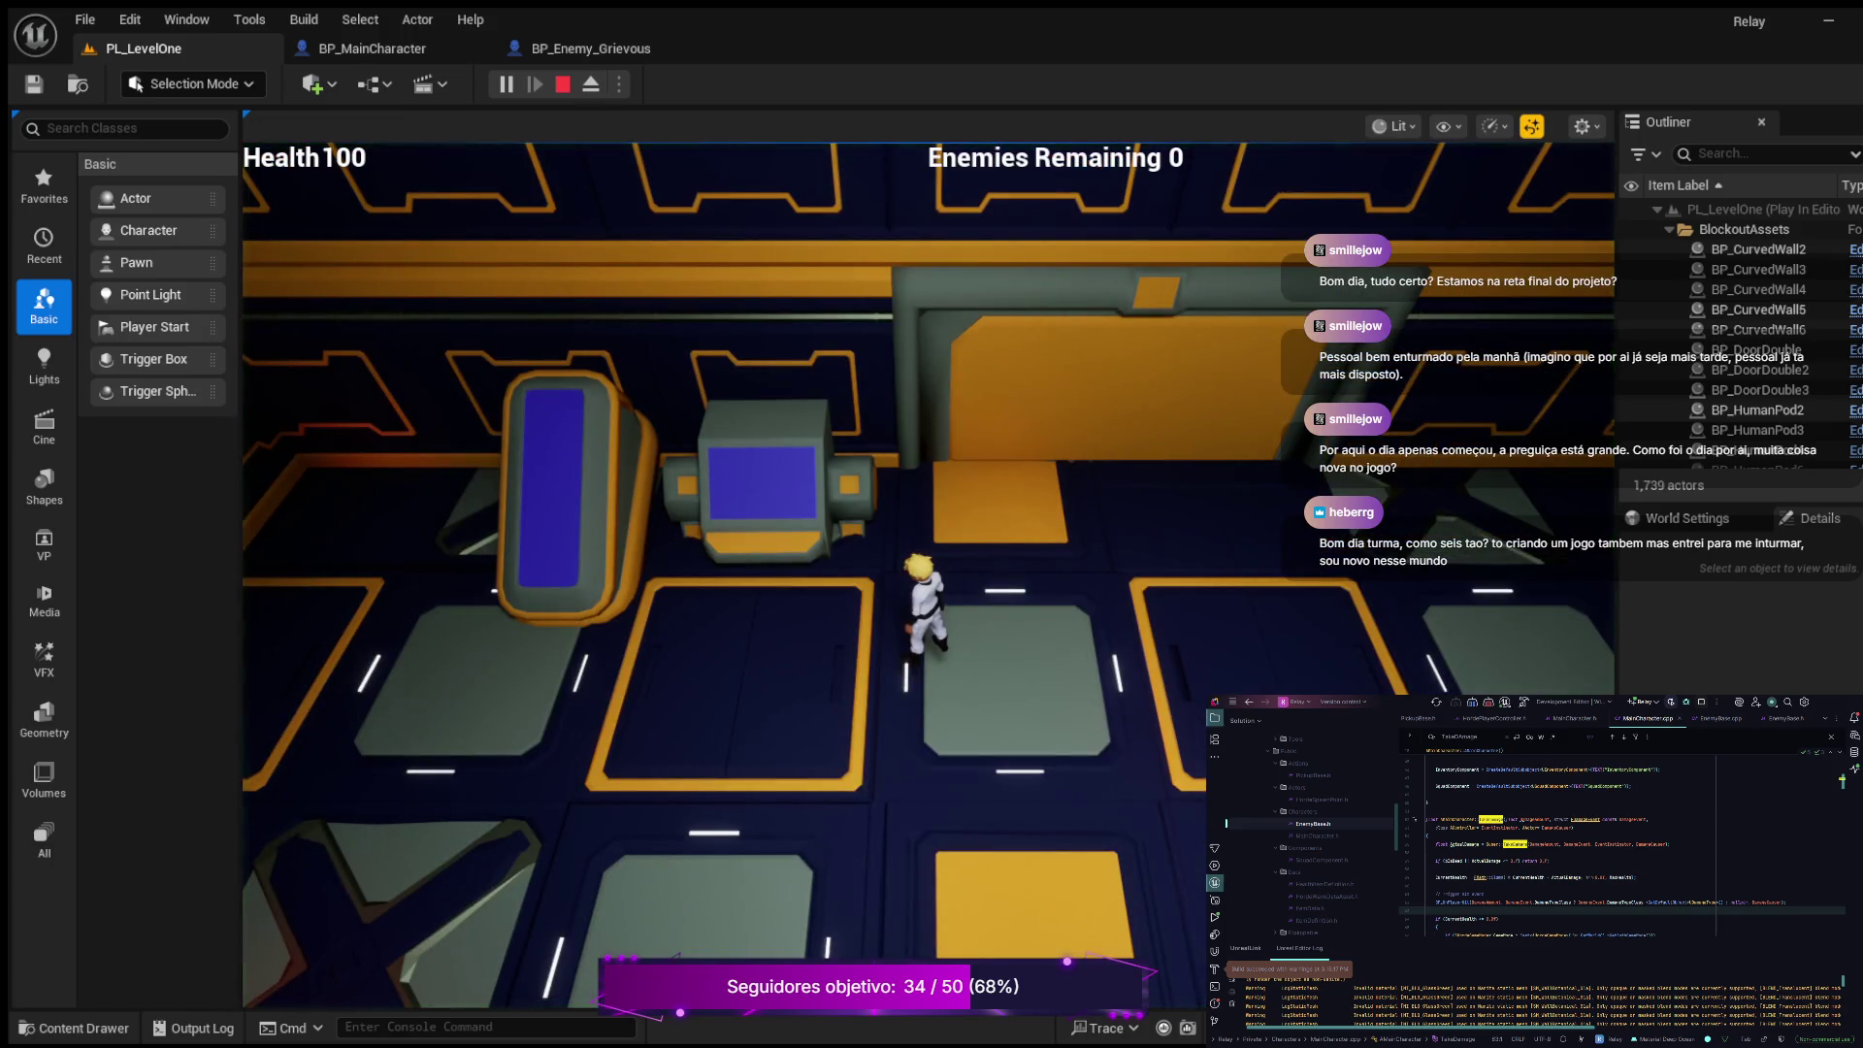
Step: Move the character among the attacking enemies, then stop the play session
{"action": "key", "text": "a"}
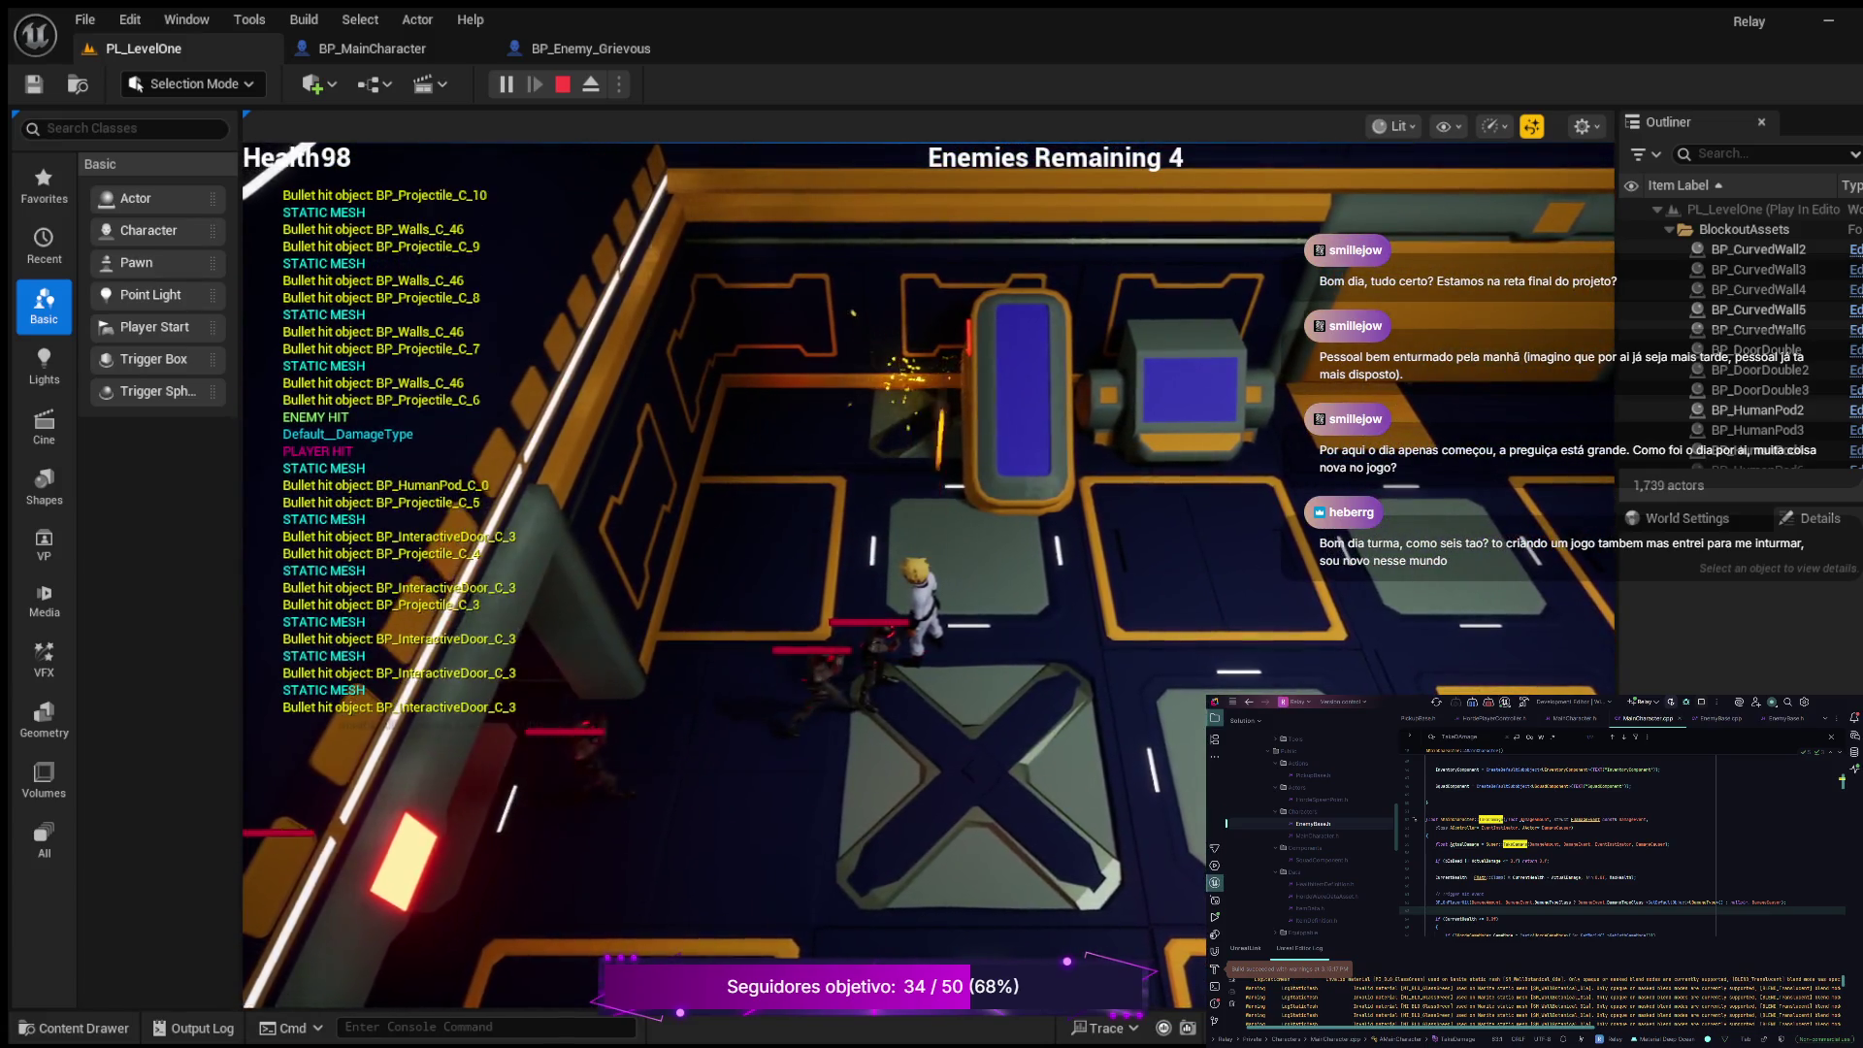
{"action": "key", "text": "d"}
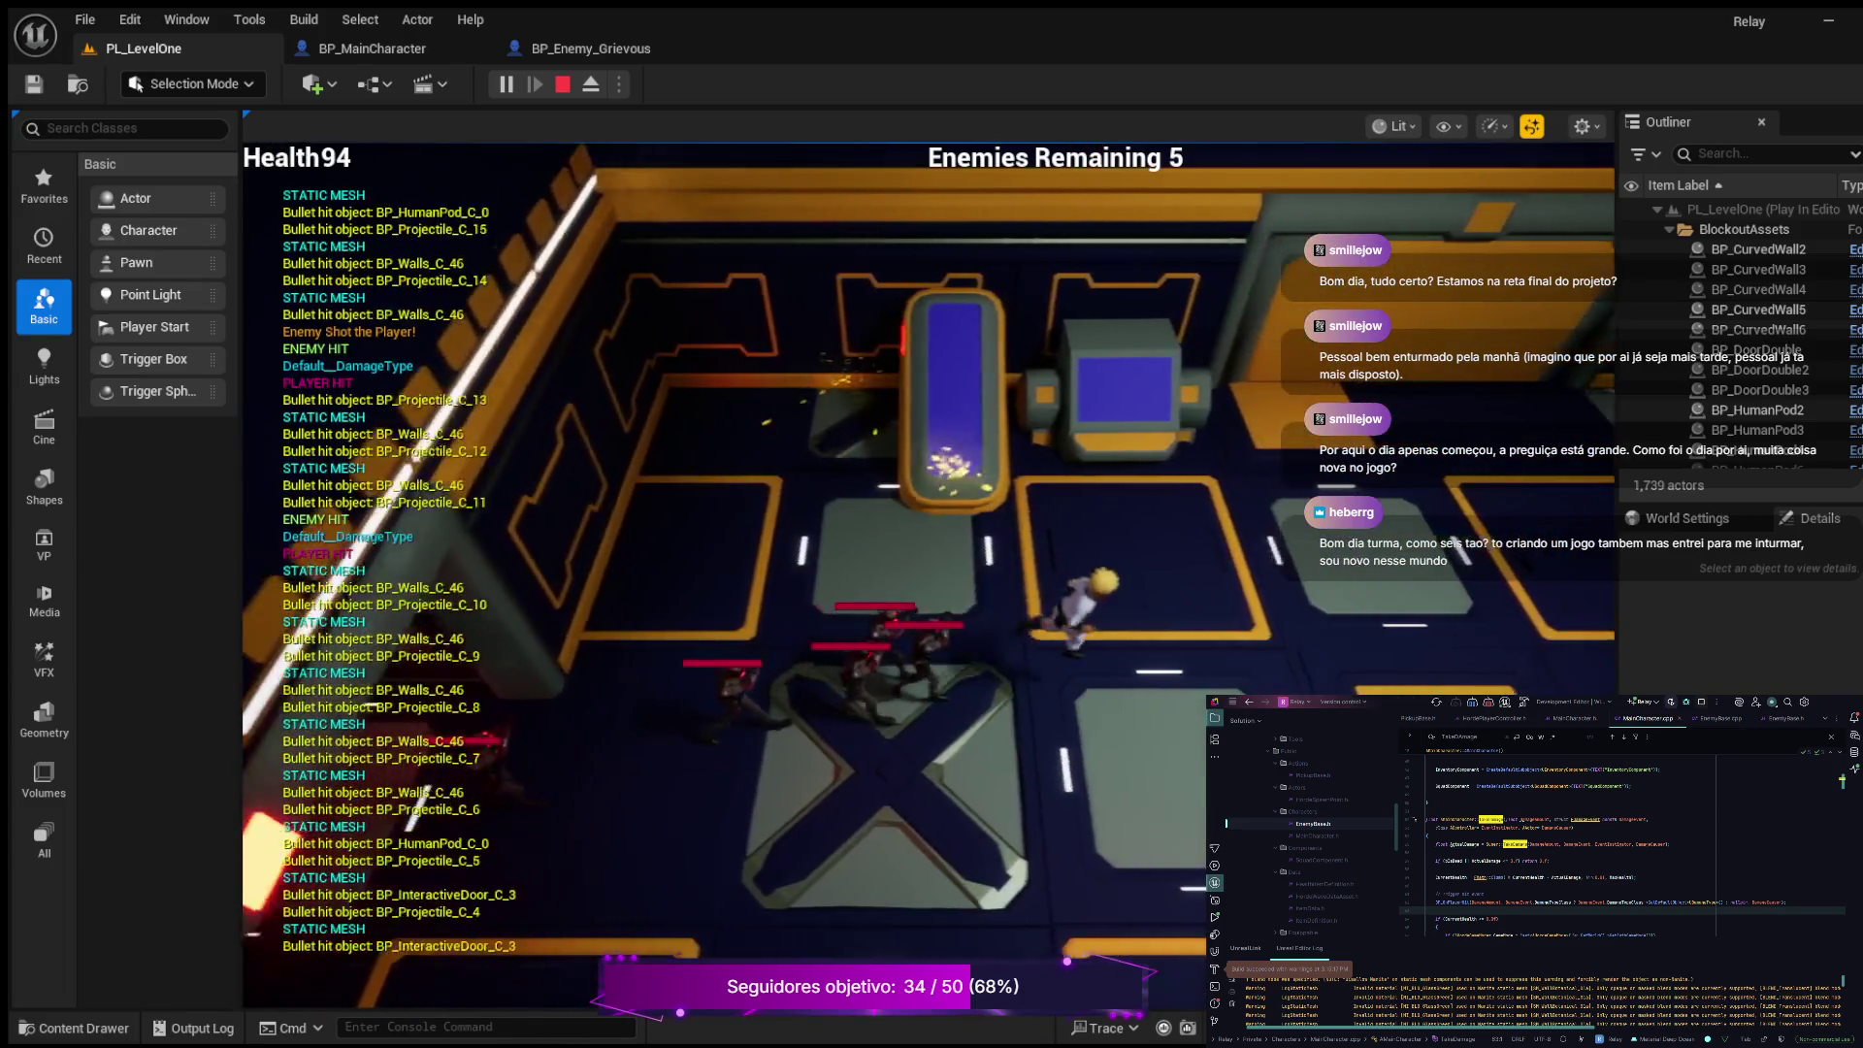
{"action": "key", "text": "d"}
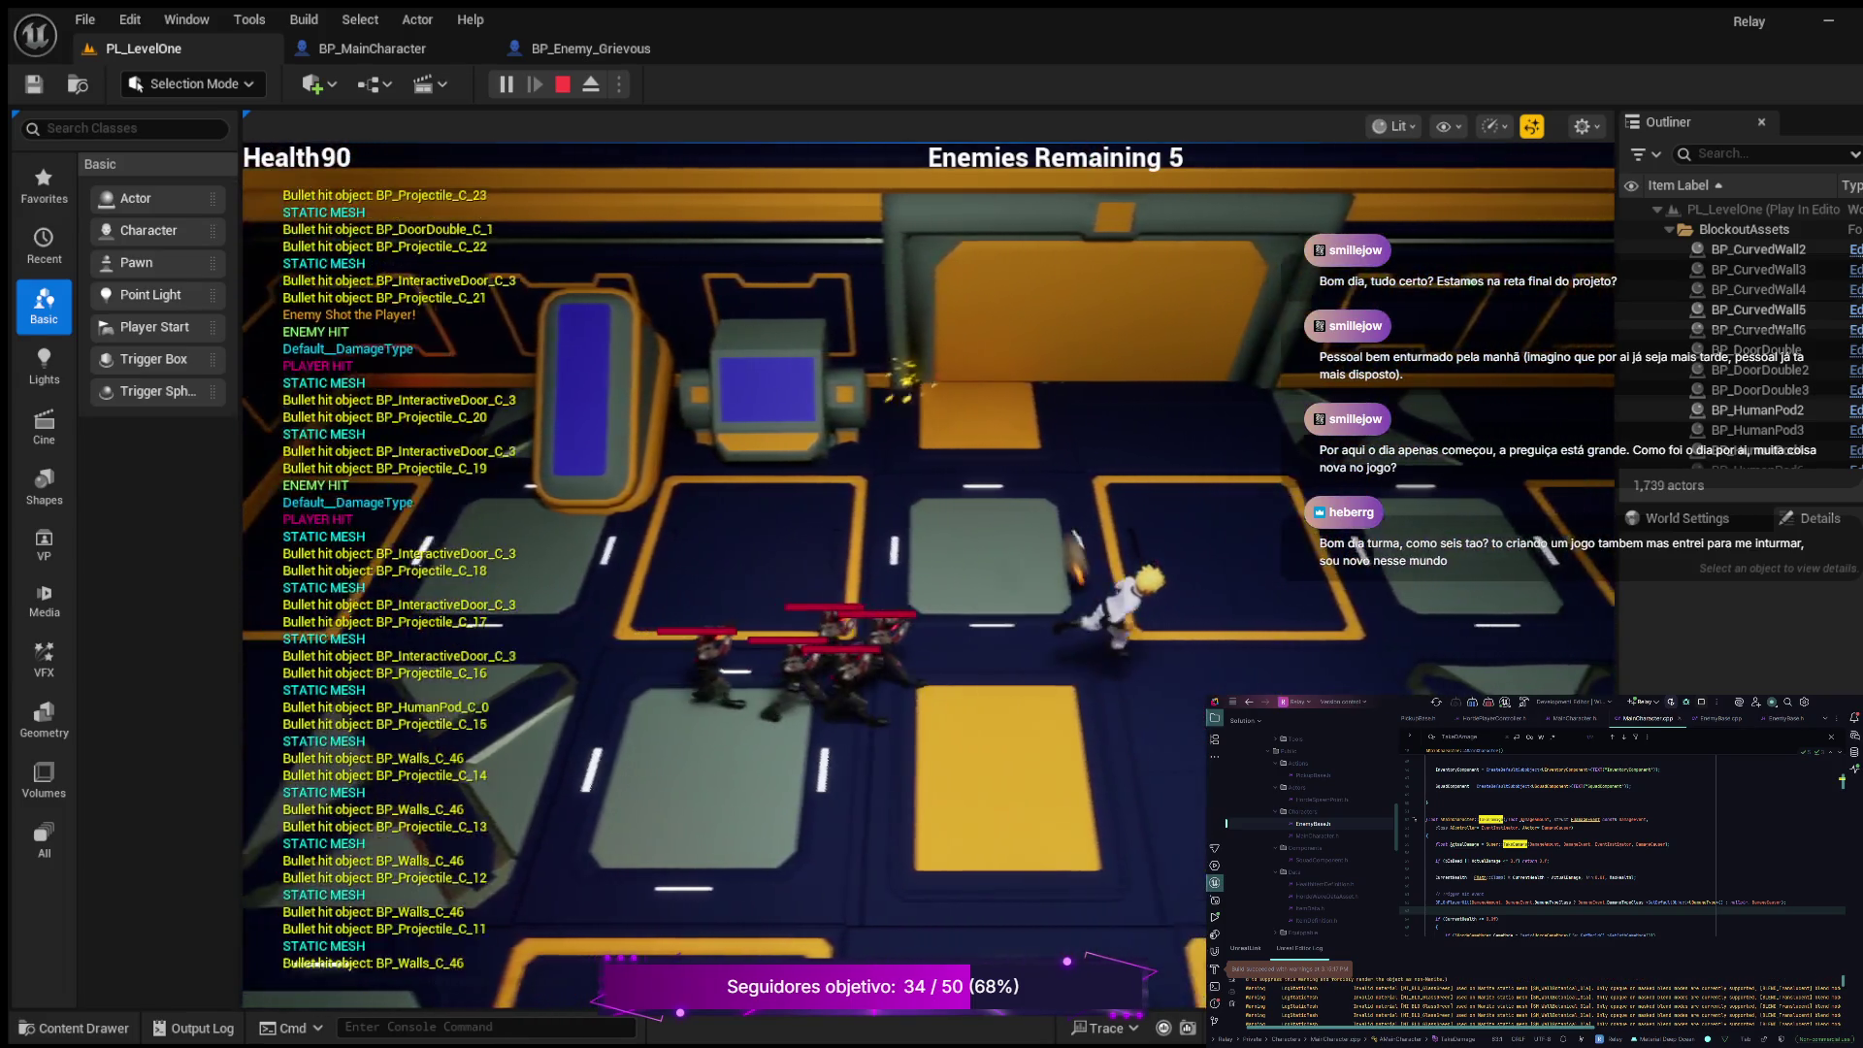
{"action": "key", "text": "s"}
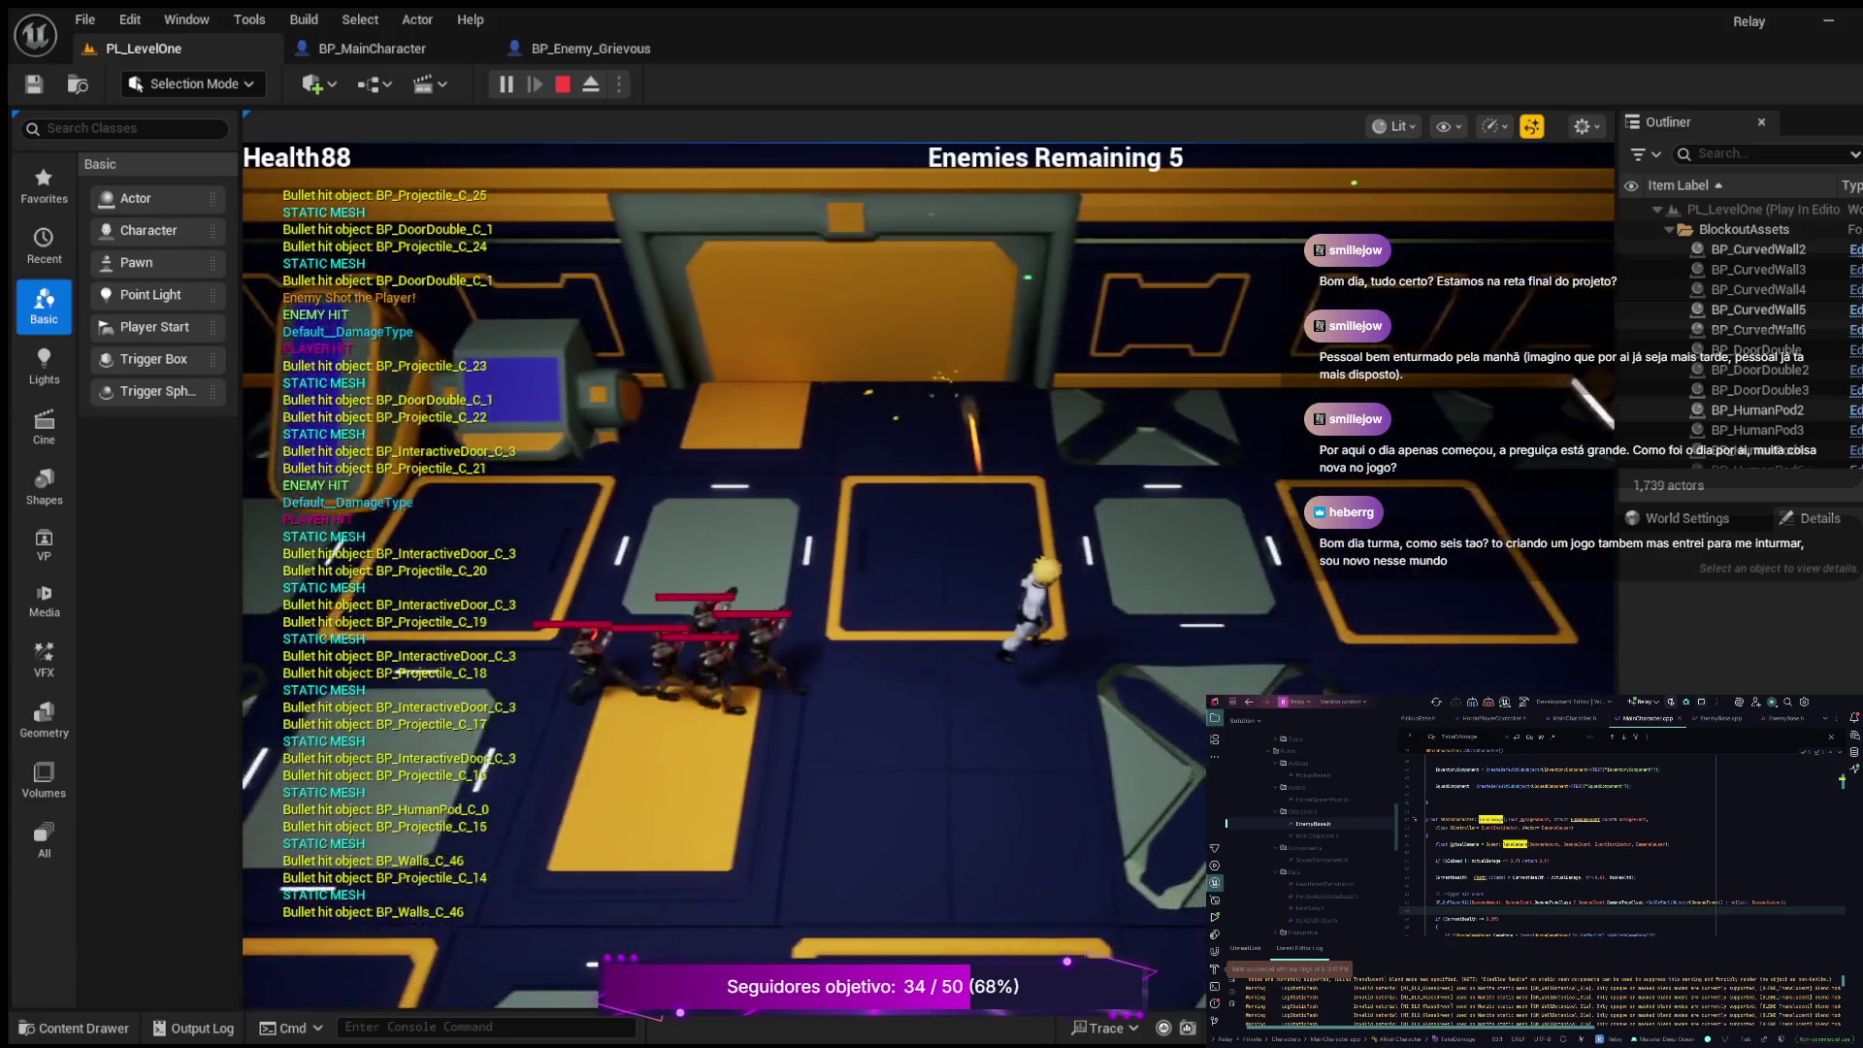
{"action": "key", "text": "a"}
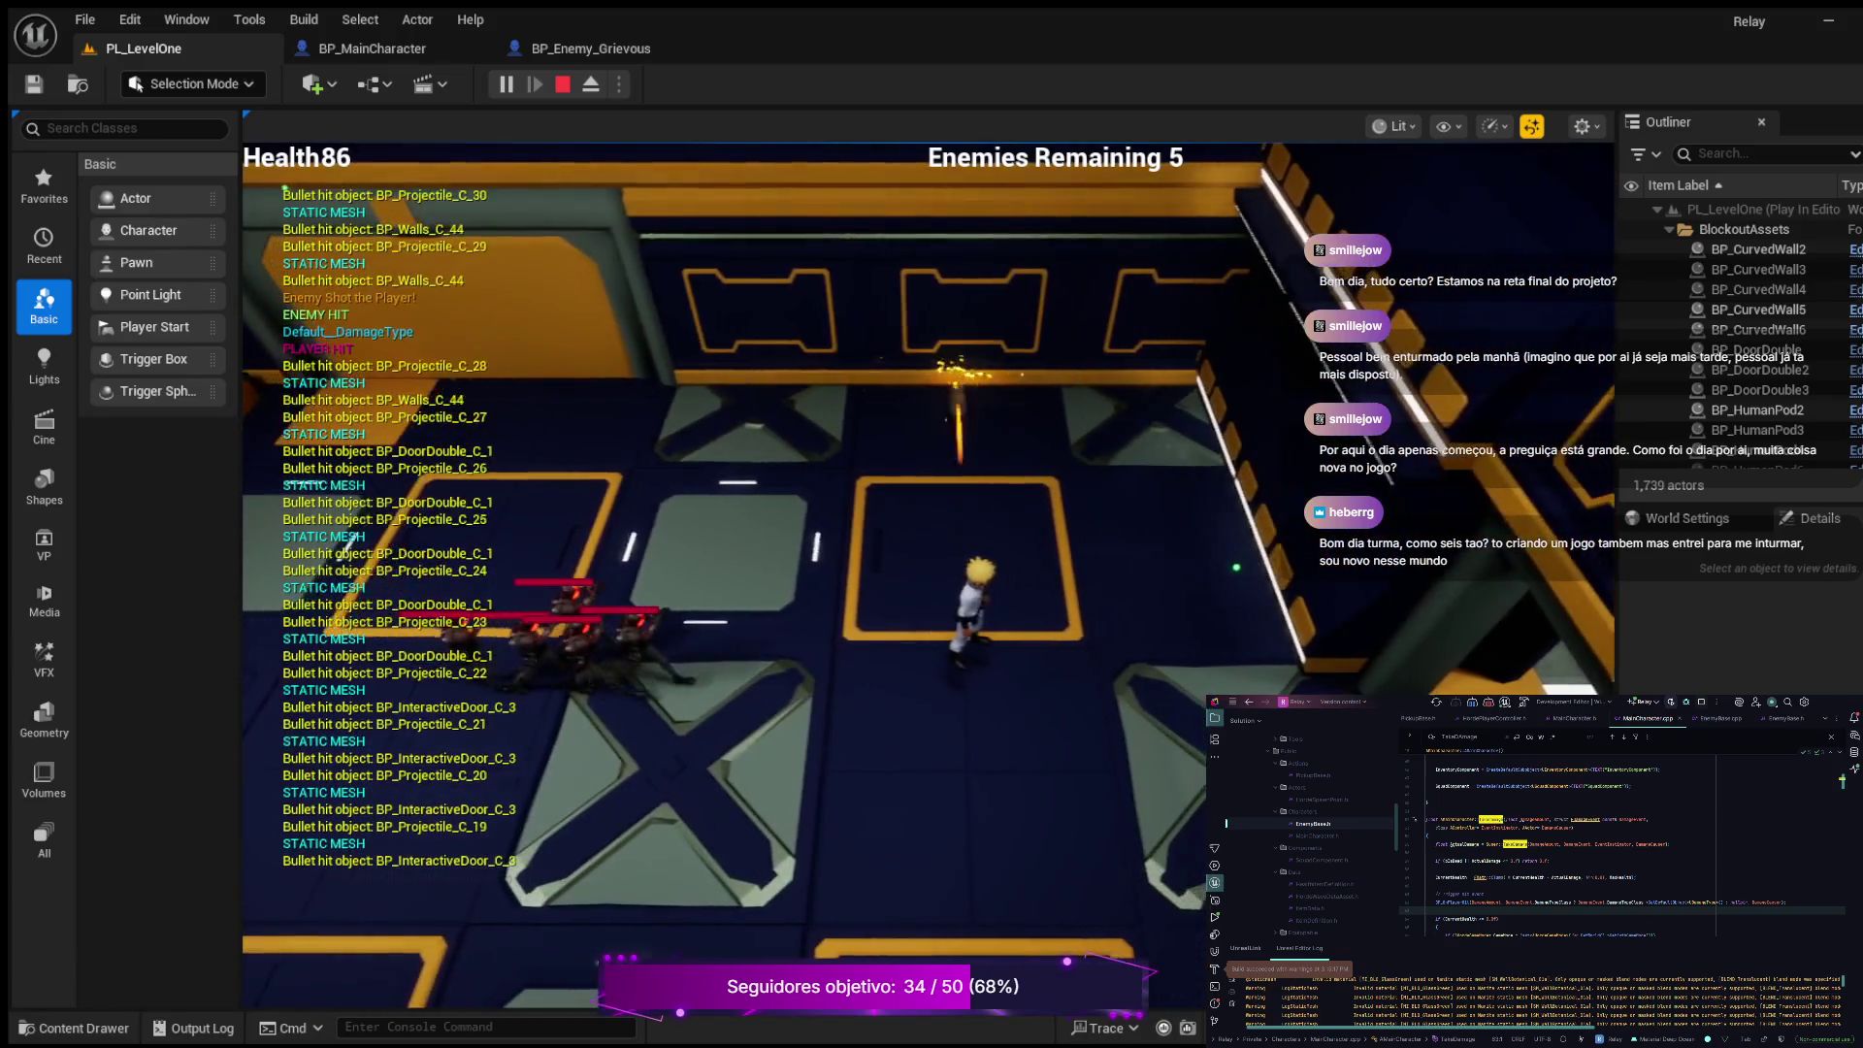
{"action": "key", "text": "s"}
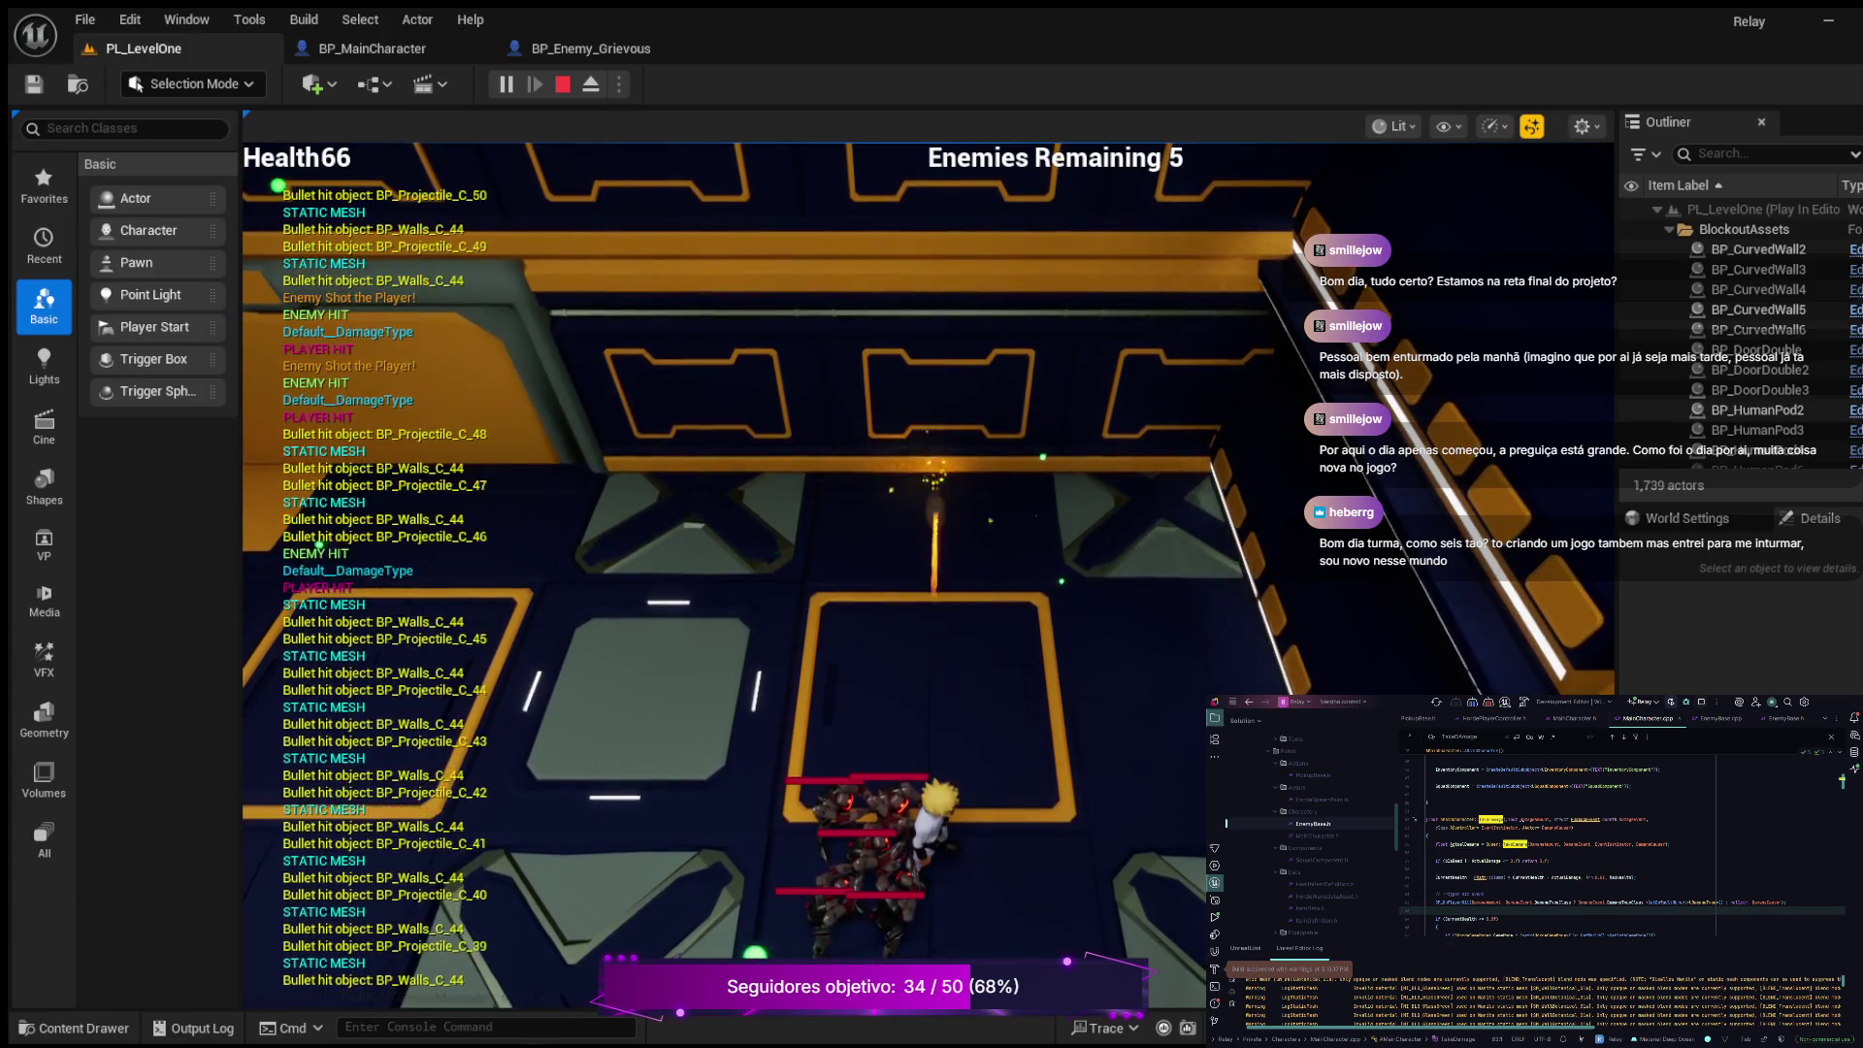
{"action": "key", "text": "Escape"}
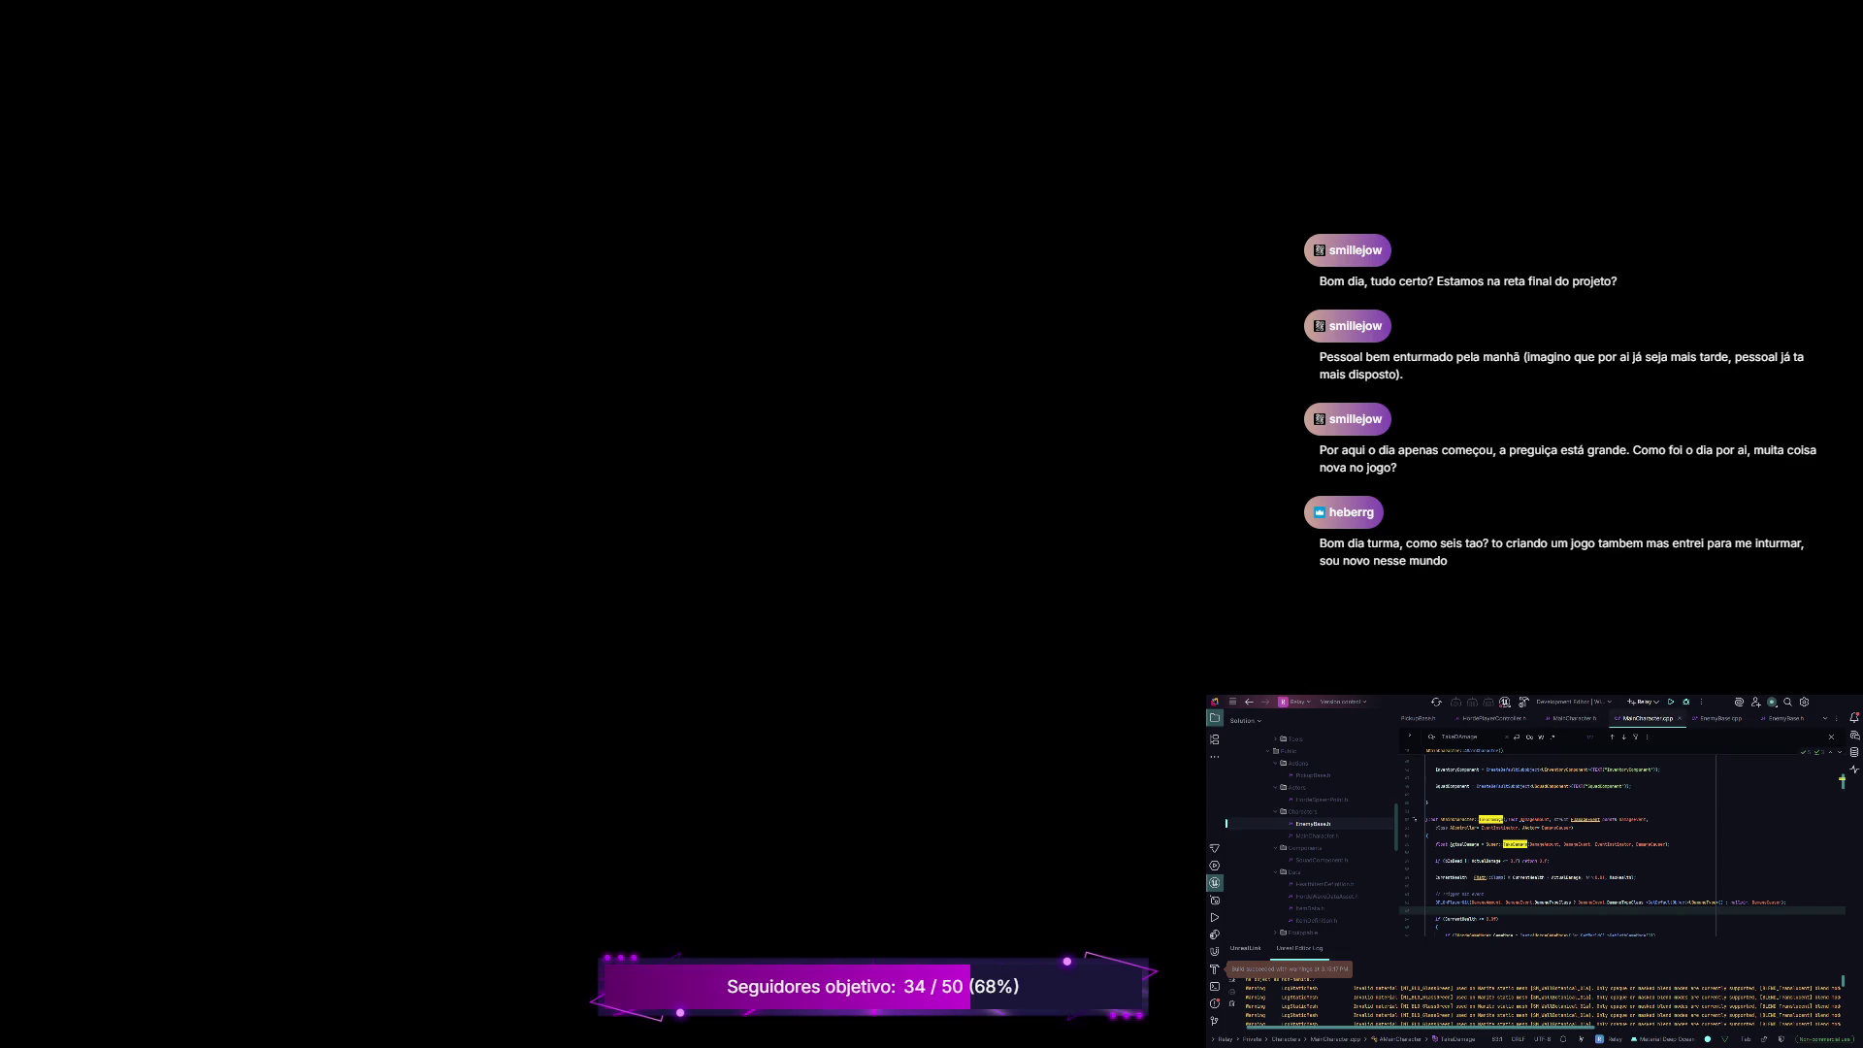
Step: Dismiss the build-succeeded notification once the C++ build finishes
{"action": "left_click", "coordinate": [1669, 702]}
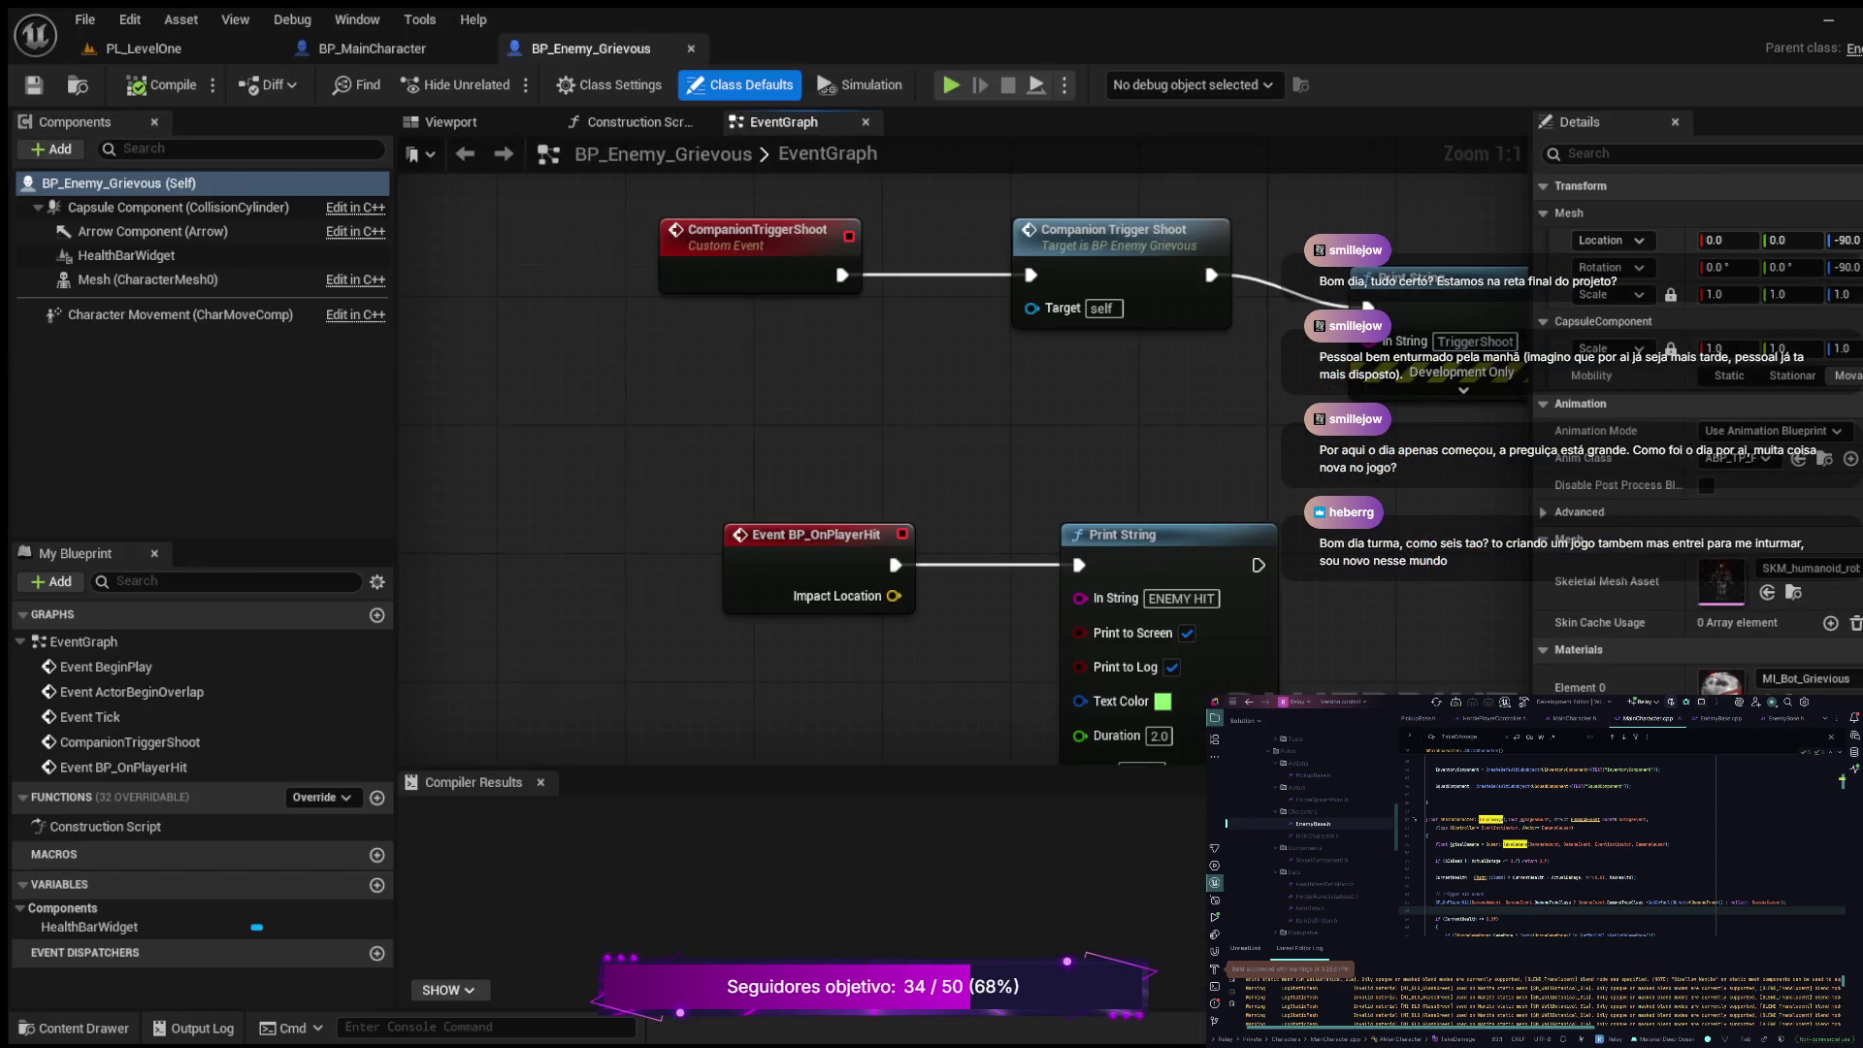
Step: Zoom and pan BP_Enemy_Grievous's graph to inspect Event BP_OnPlayerHit and its ENEMY HIT print
{"action": "scroll", "coordinate": [895, 576], "scroll_direction": "down", "scroll_amount": 3}
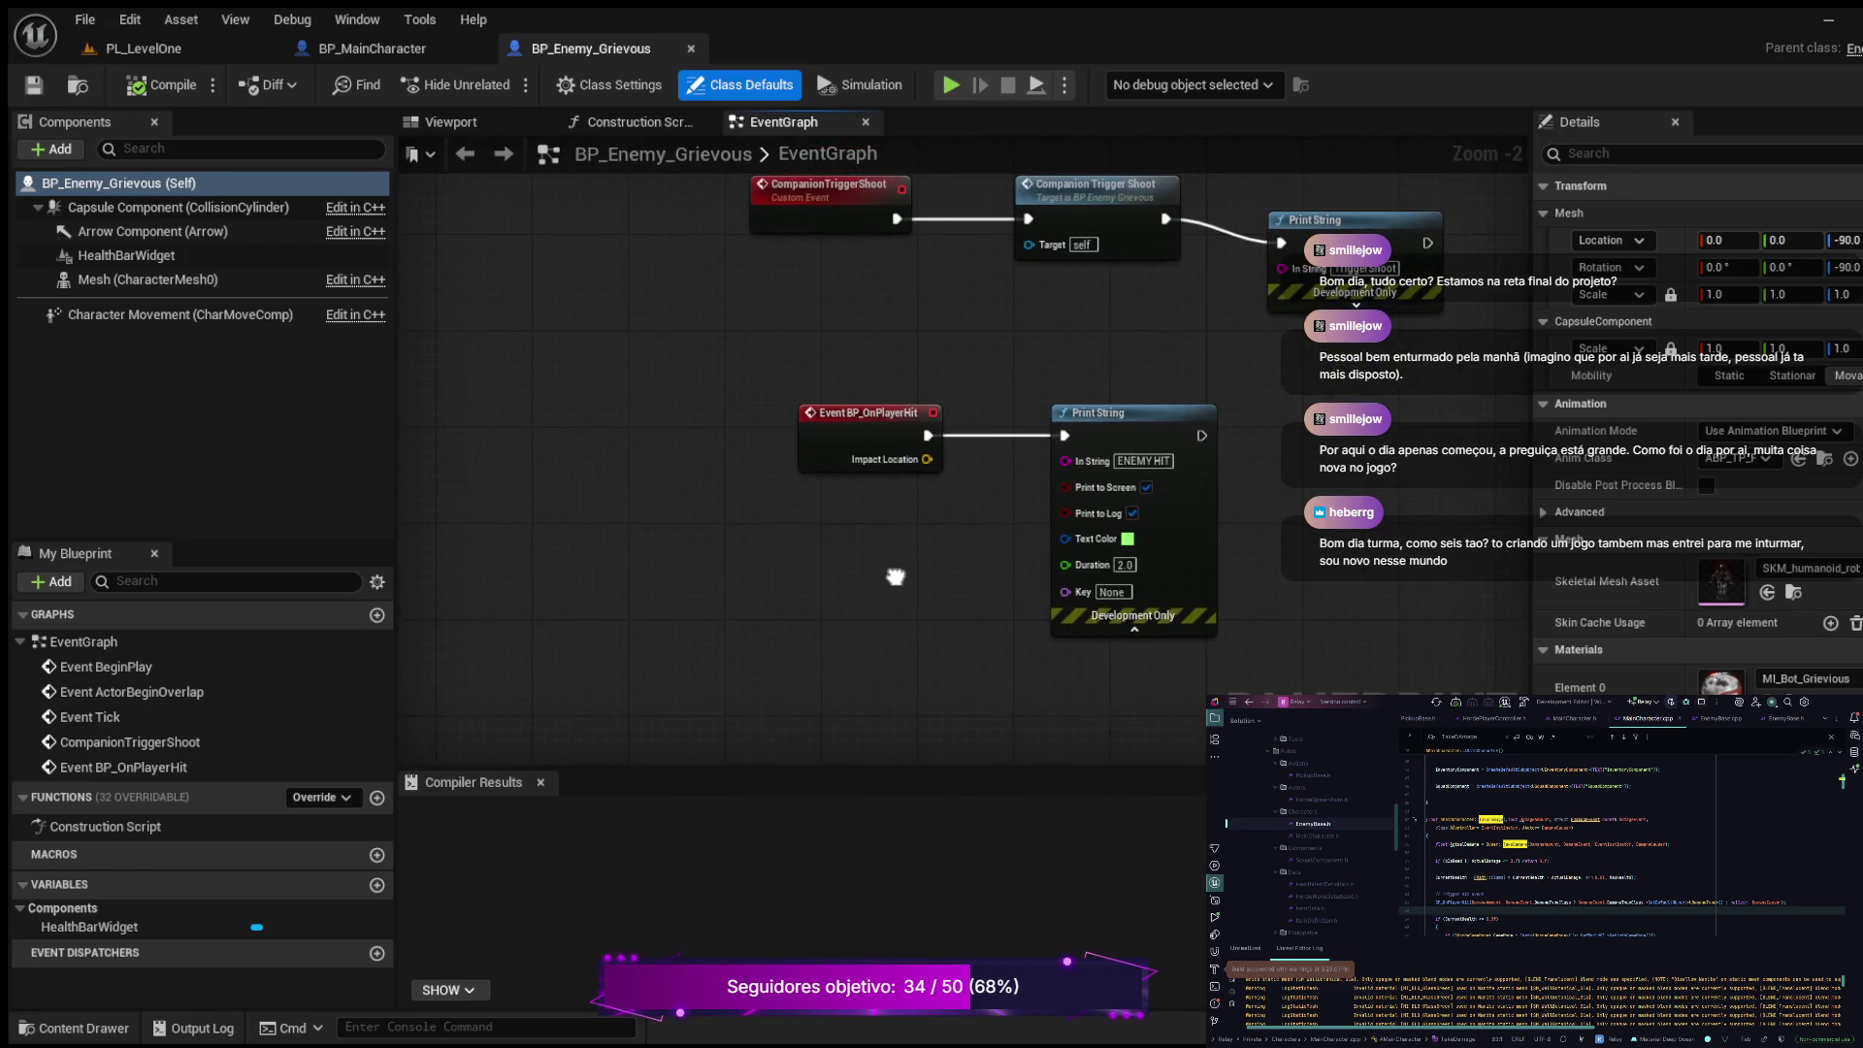
{"action": "mouse_move", "coordinate": [895, 577]}
{"action": "left_mouse_down"}
{"action": "mouse_move", "coordinate": [875, 525]}
{"action": "mouse_move", "coordinate": [833, 632]}
{"action": "mouse_move", "coordinate": [870, 674]}
{"action": "left_mouse_up"}
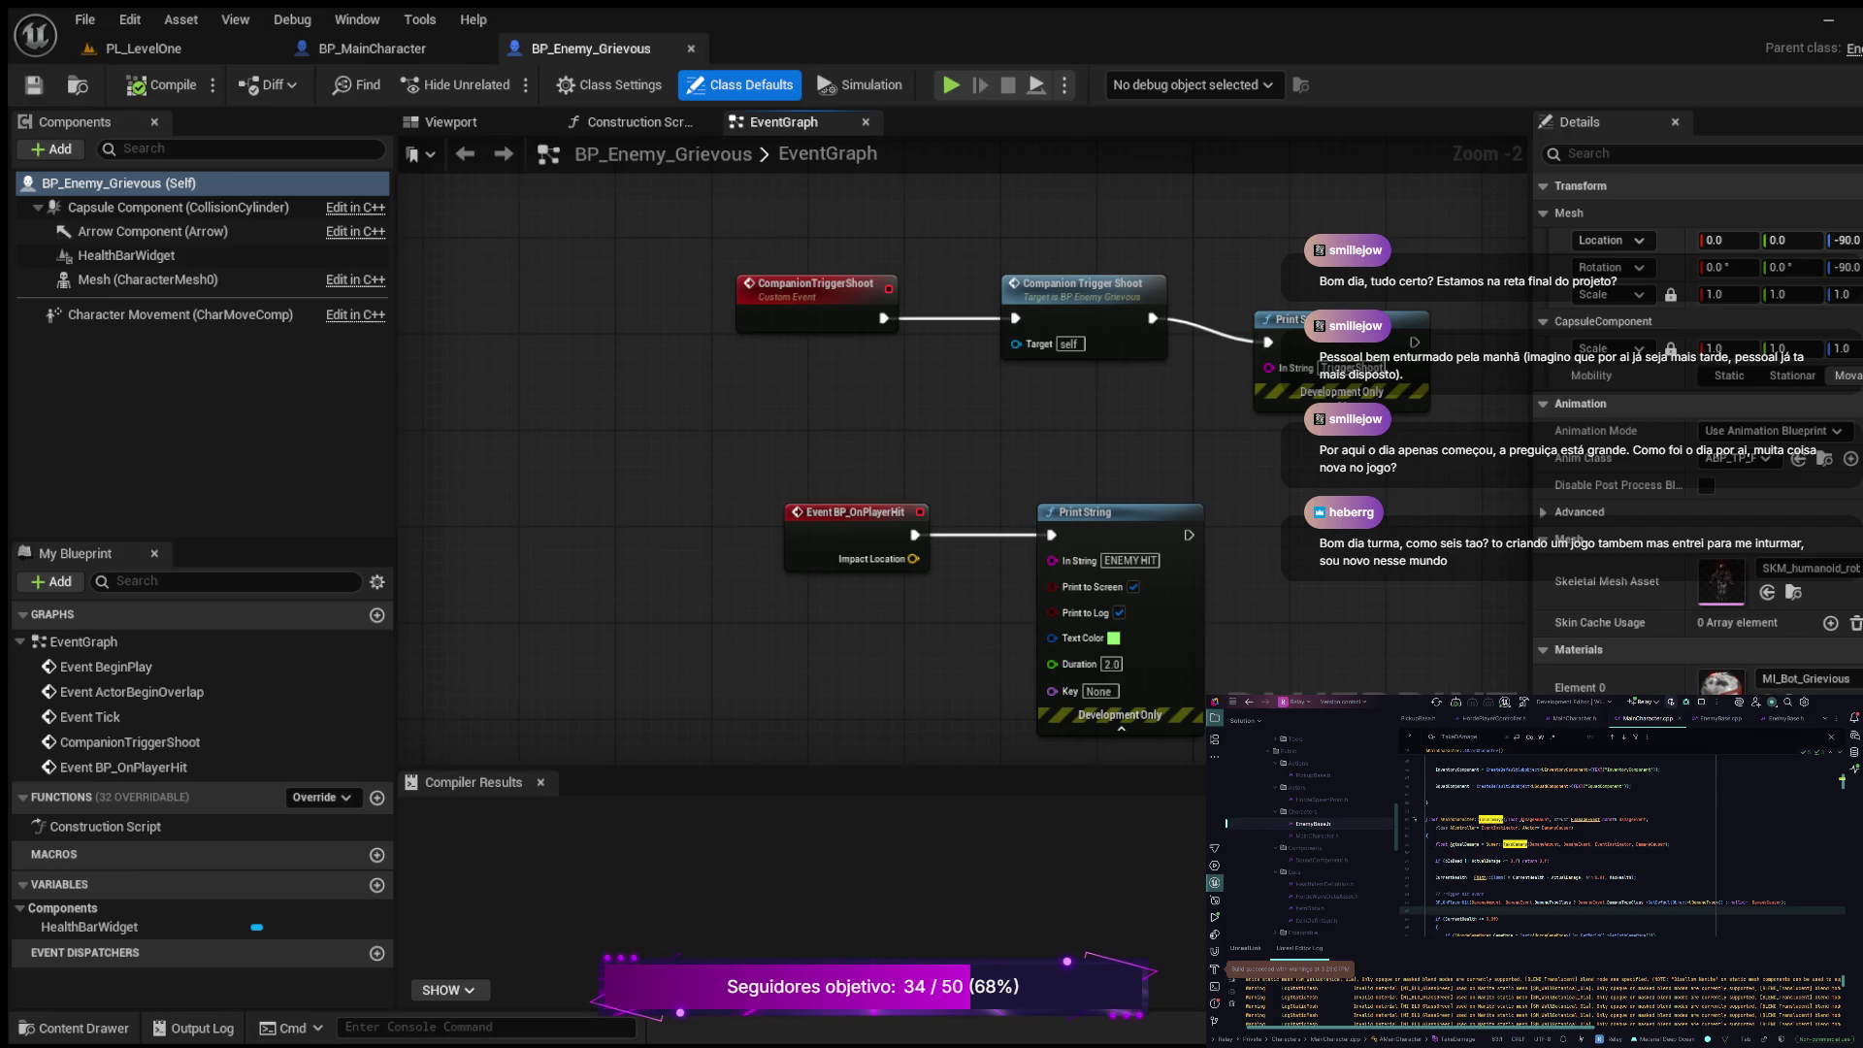
{"action": "mouse_move", "coordinate": [721, 646]}
{"action": "left_mouse_down"}
{"action": "mouse_move", "coordinate": [968, 520]}
{"action": "mouse_move", "coordinate": [817, 535]}
{"action": "left_mouse_up"}
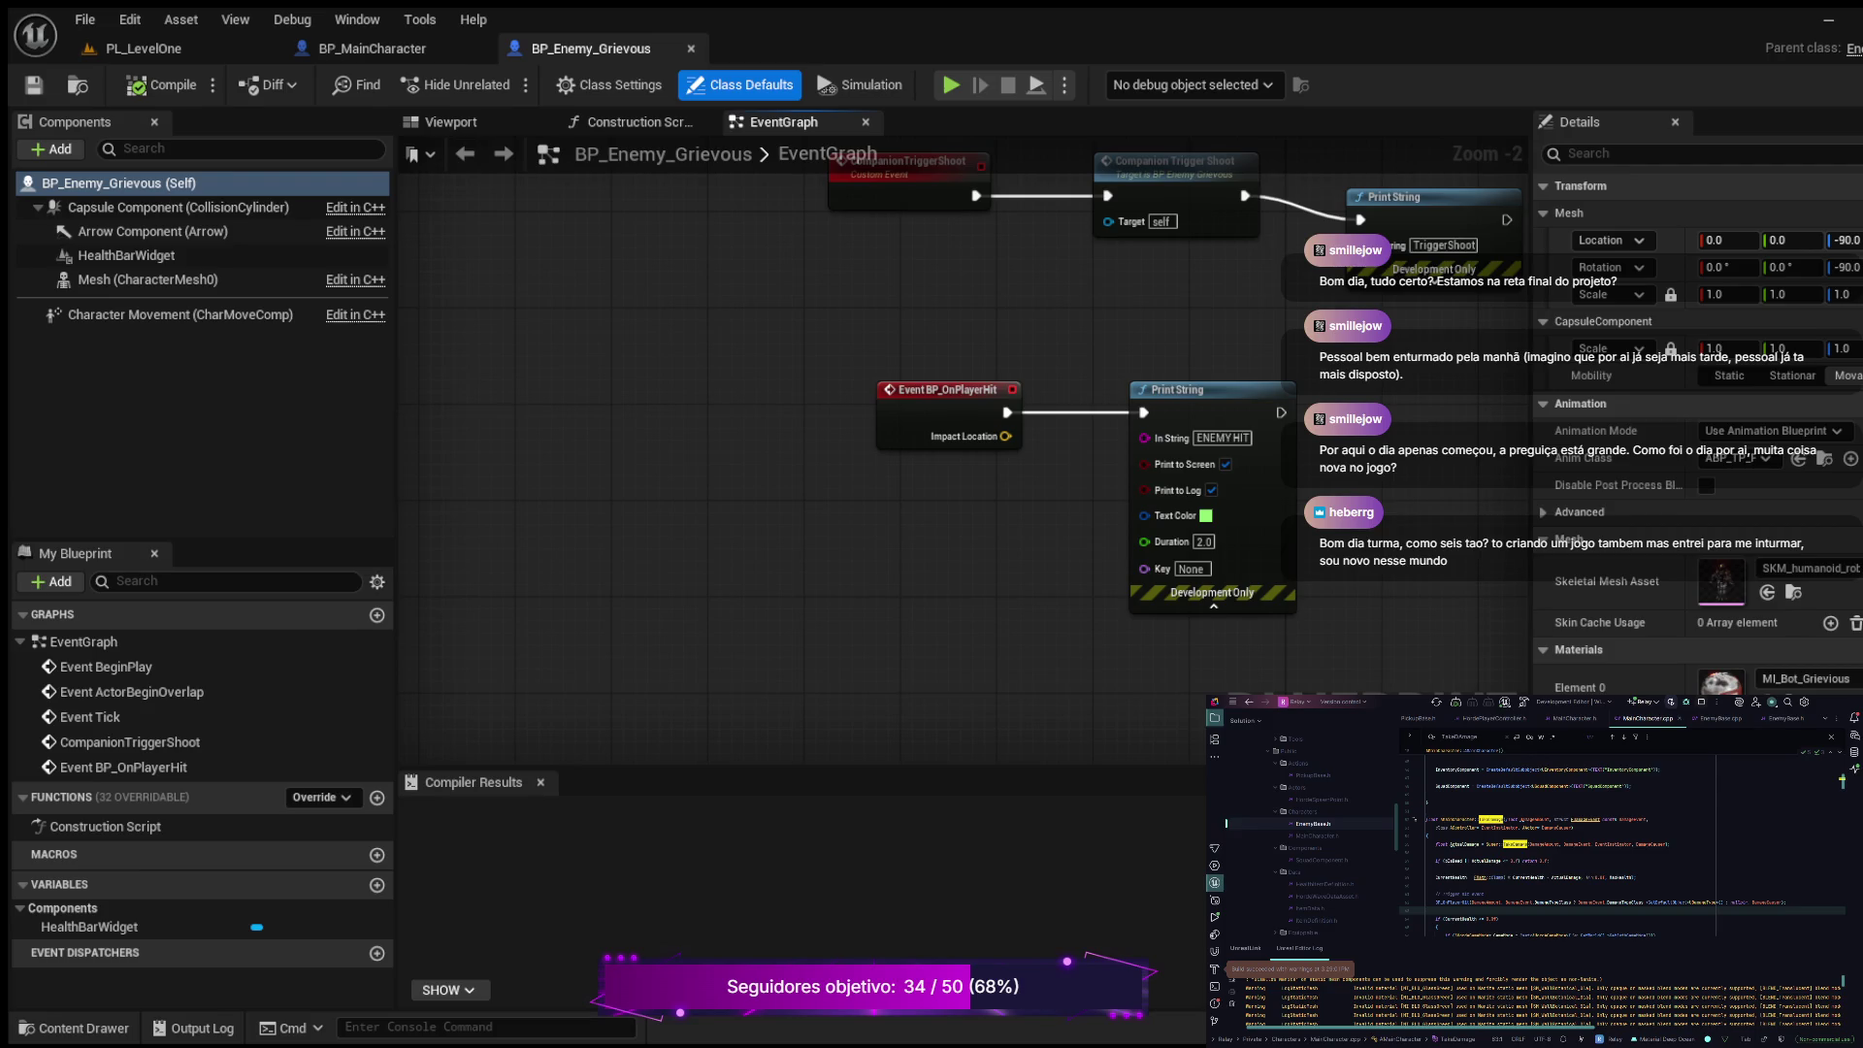
{"action": "left_click", "coordinate": [373, 49]}
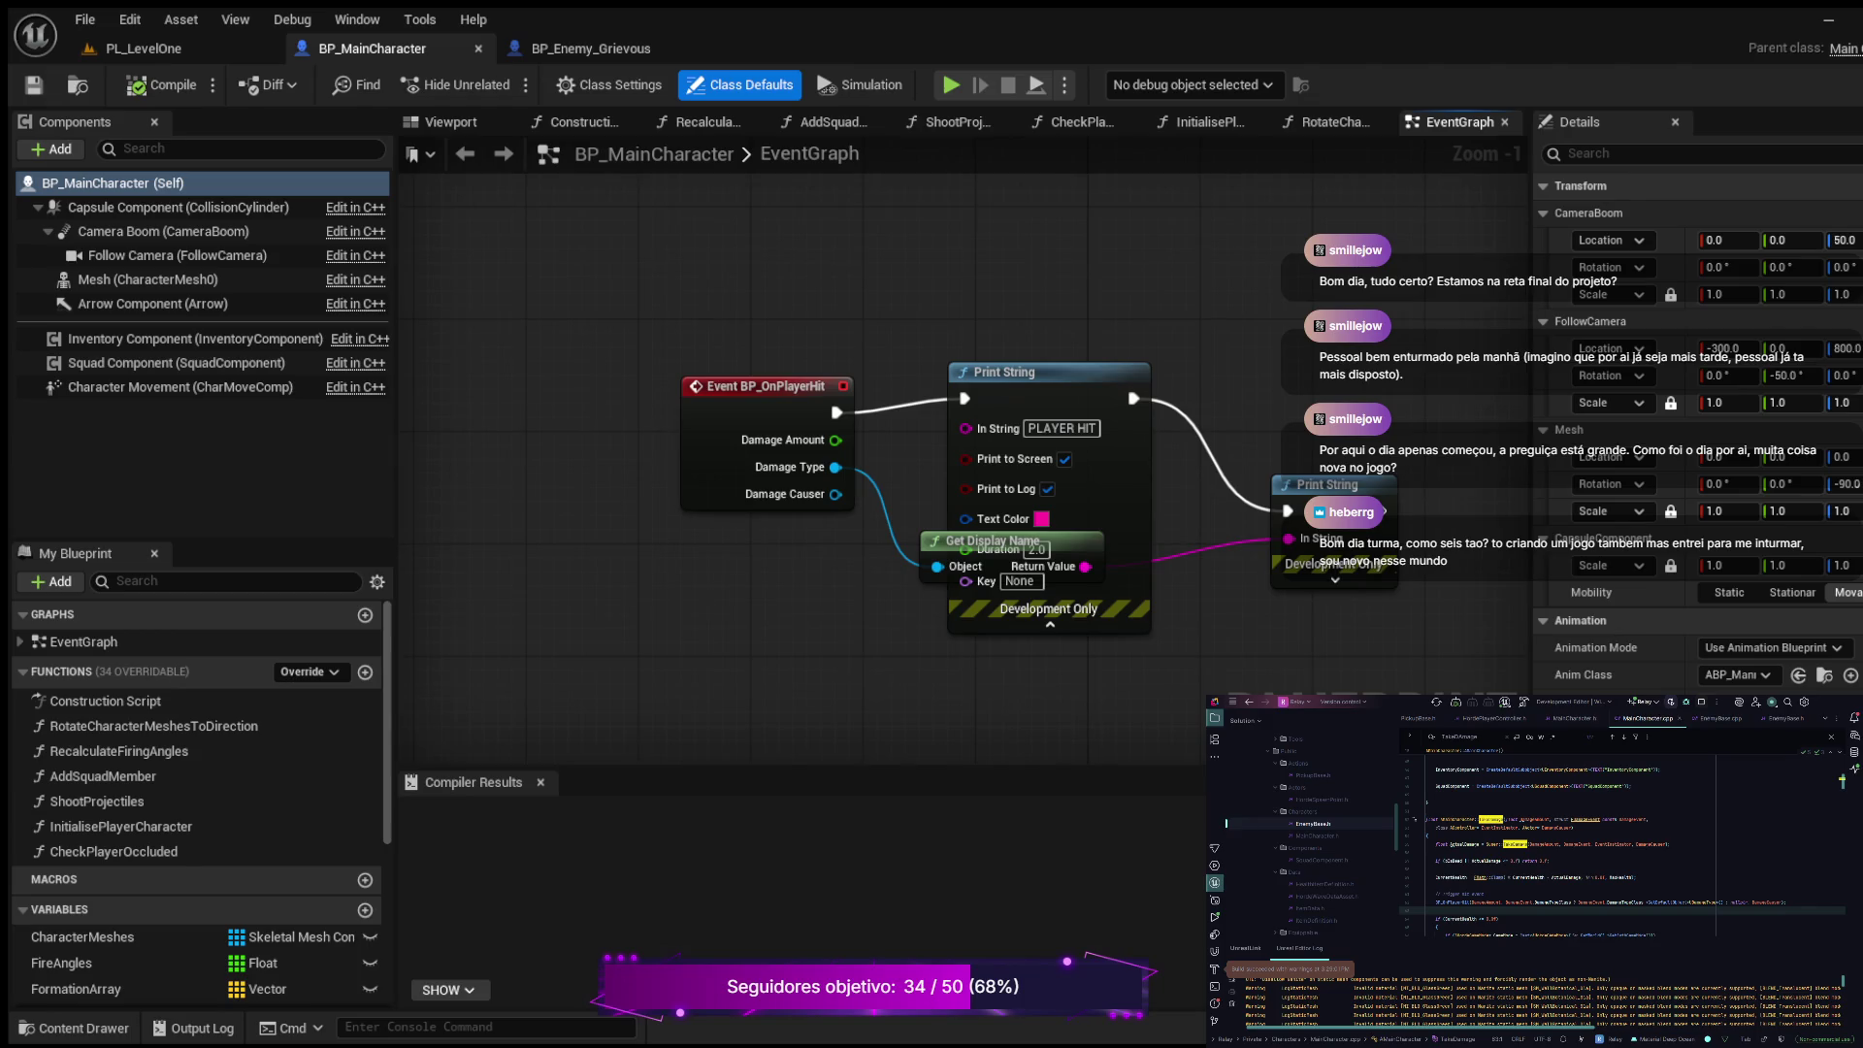
Step: Focus BP_MainCharacter's OnPlayerHit event, select its Print String and Get Display Name nodes, then close it
{"action": "left_click", "coordinate": [767, 386]}
{"action": "key", "text": "Home"}
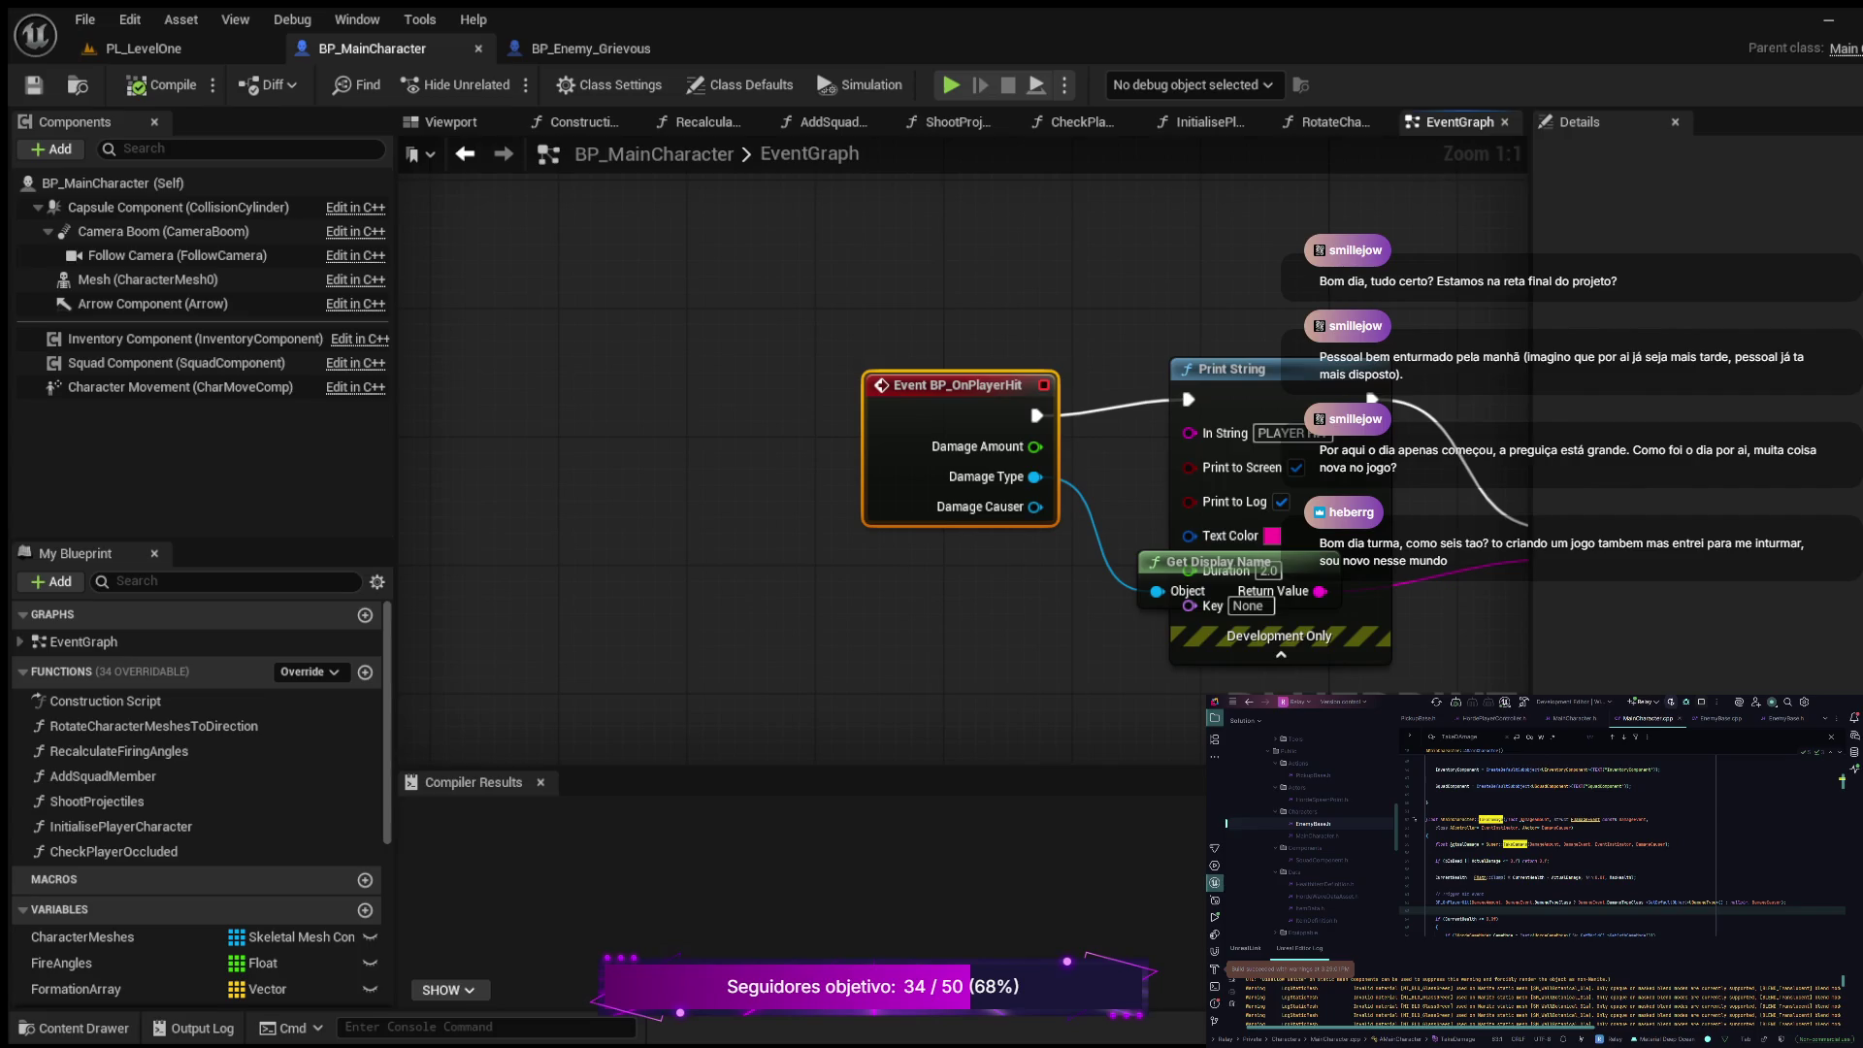
{"action": "left_click_drag", "start_coordinate": [759, 229], "coordinate": [1409, 653]}
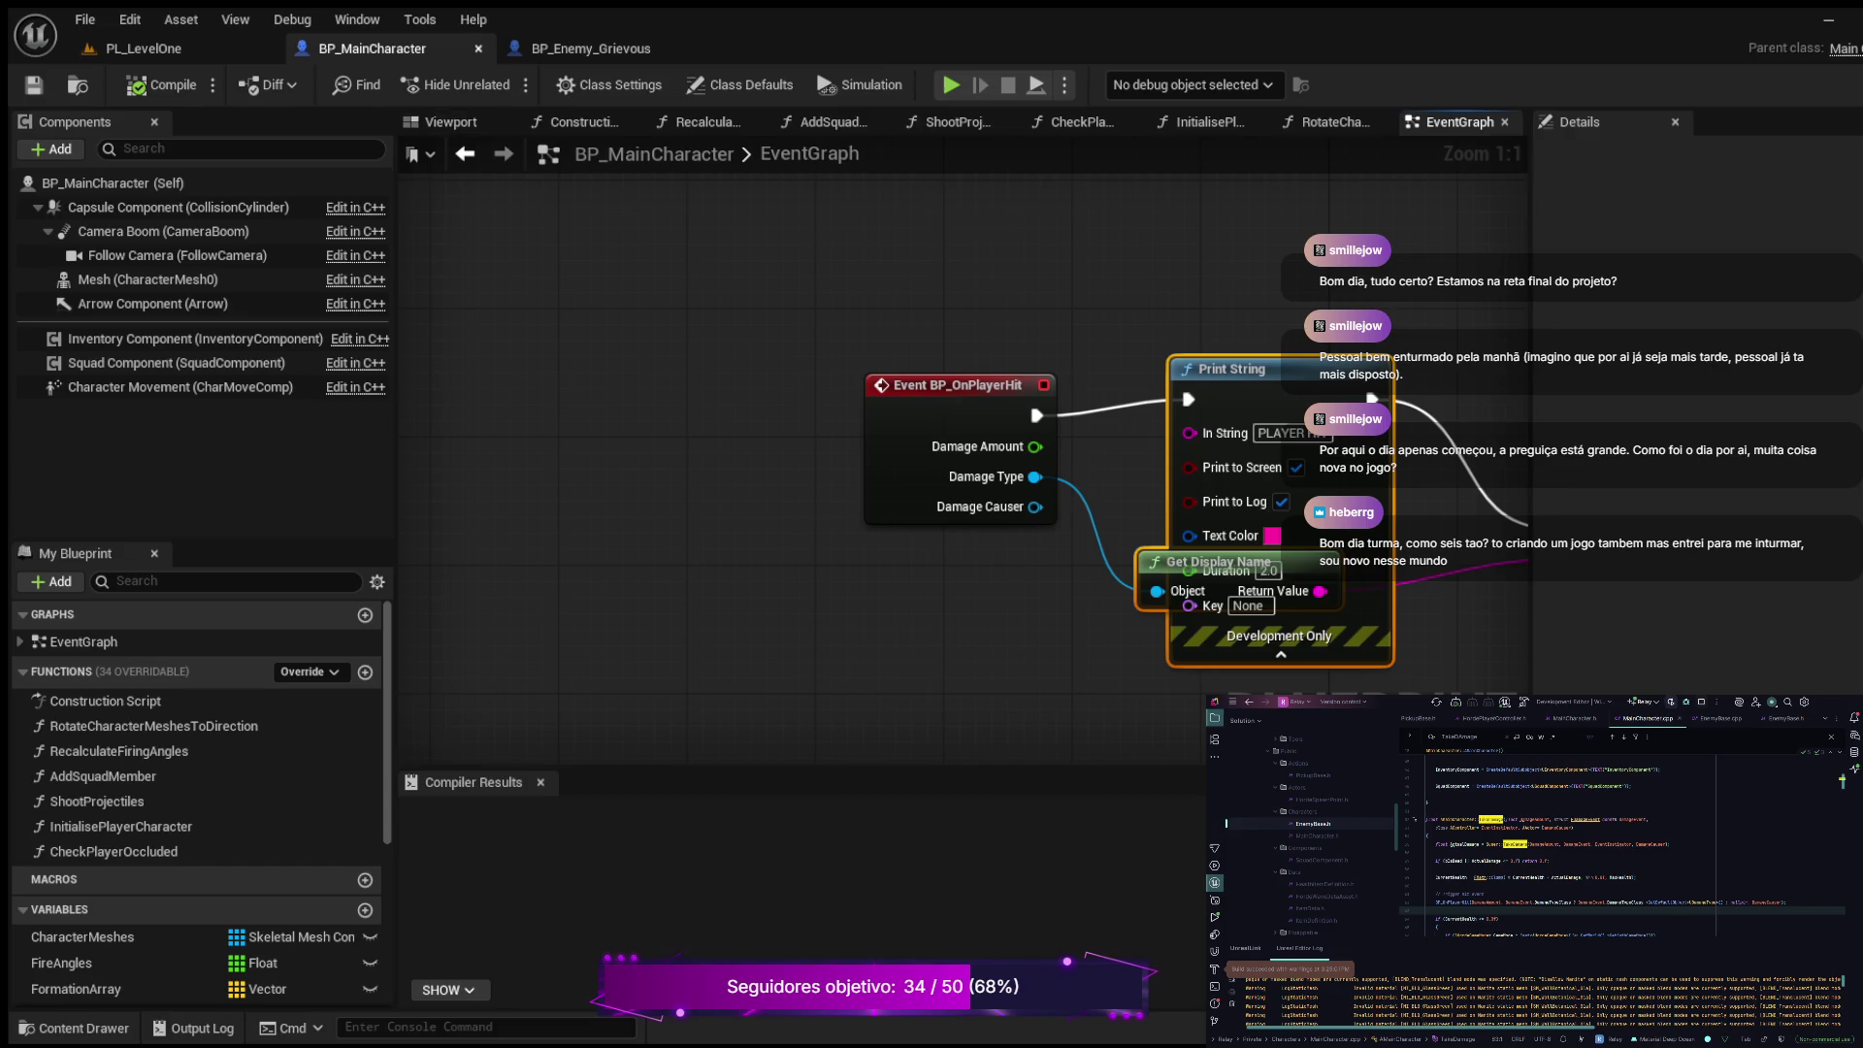
{"action": "left_click", "coordinate": [478, 48]}
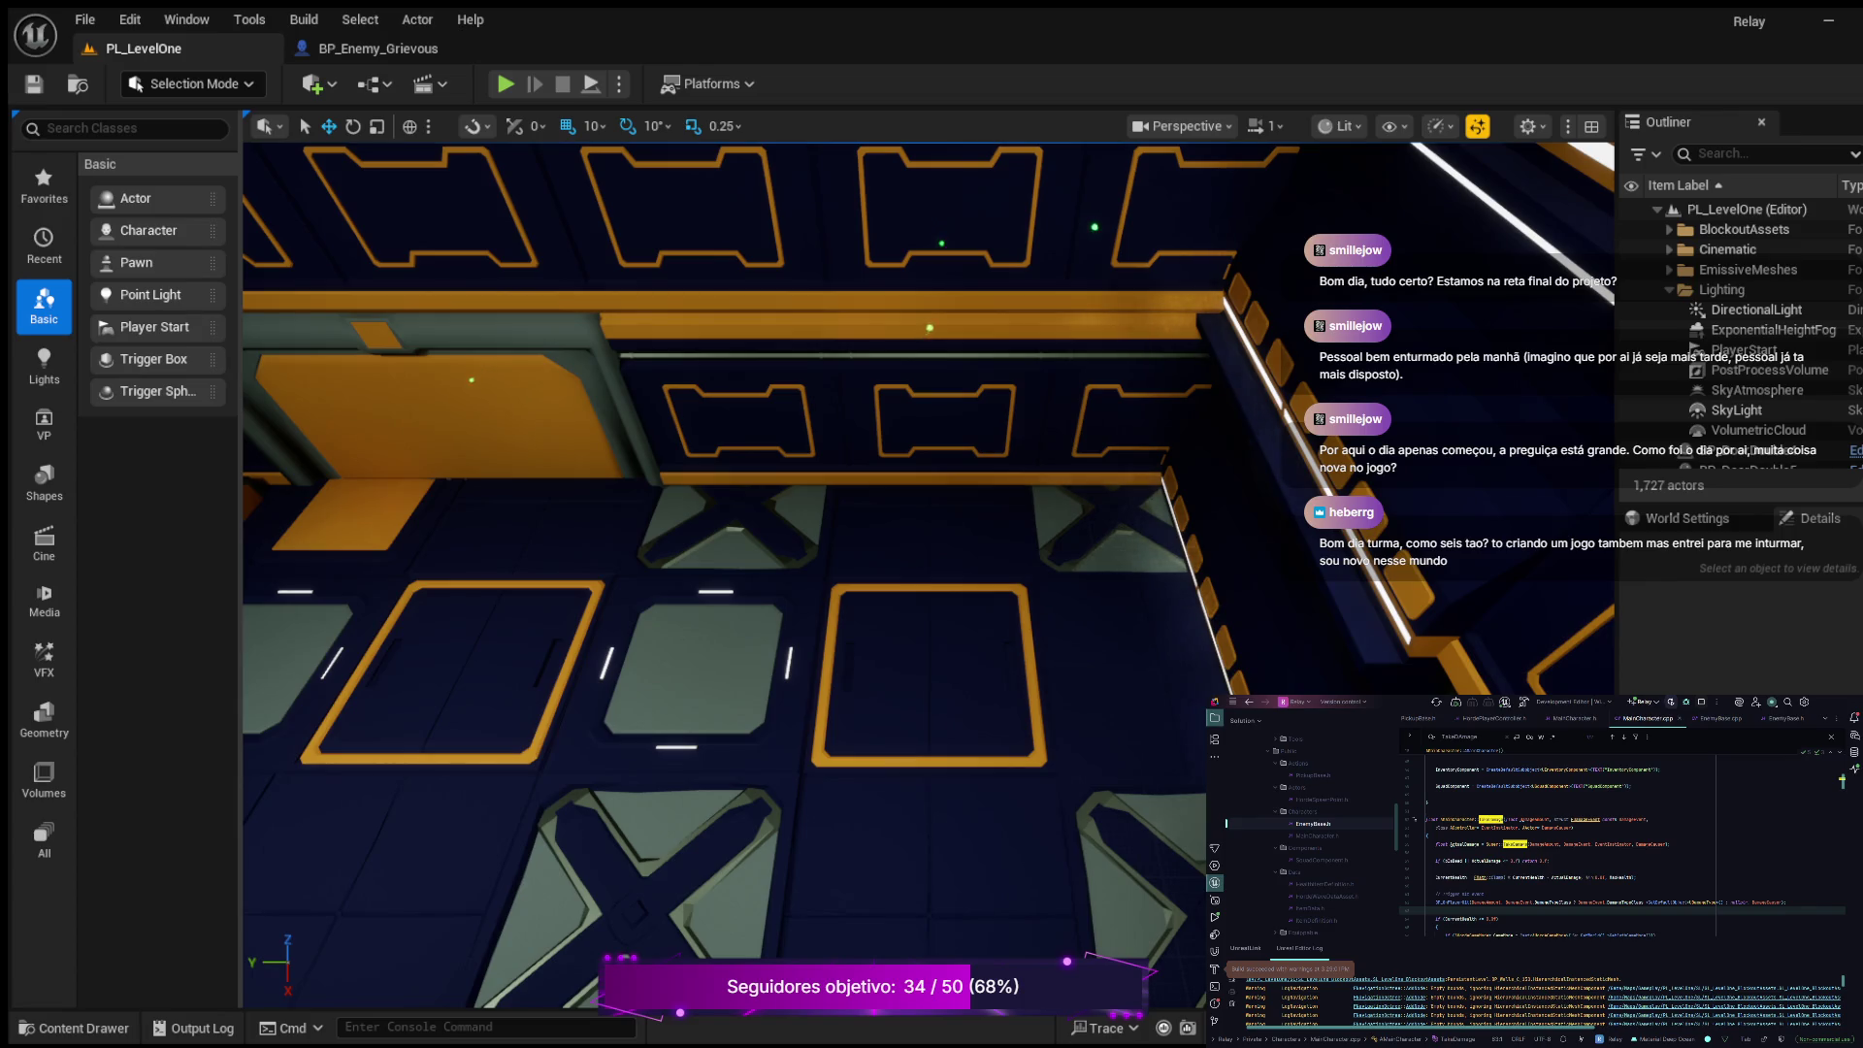
{"action": "left_click", "coordinate": [379, 48]}
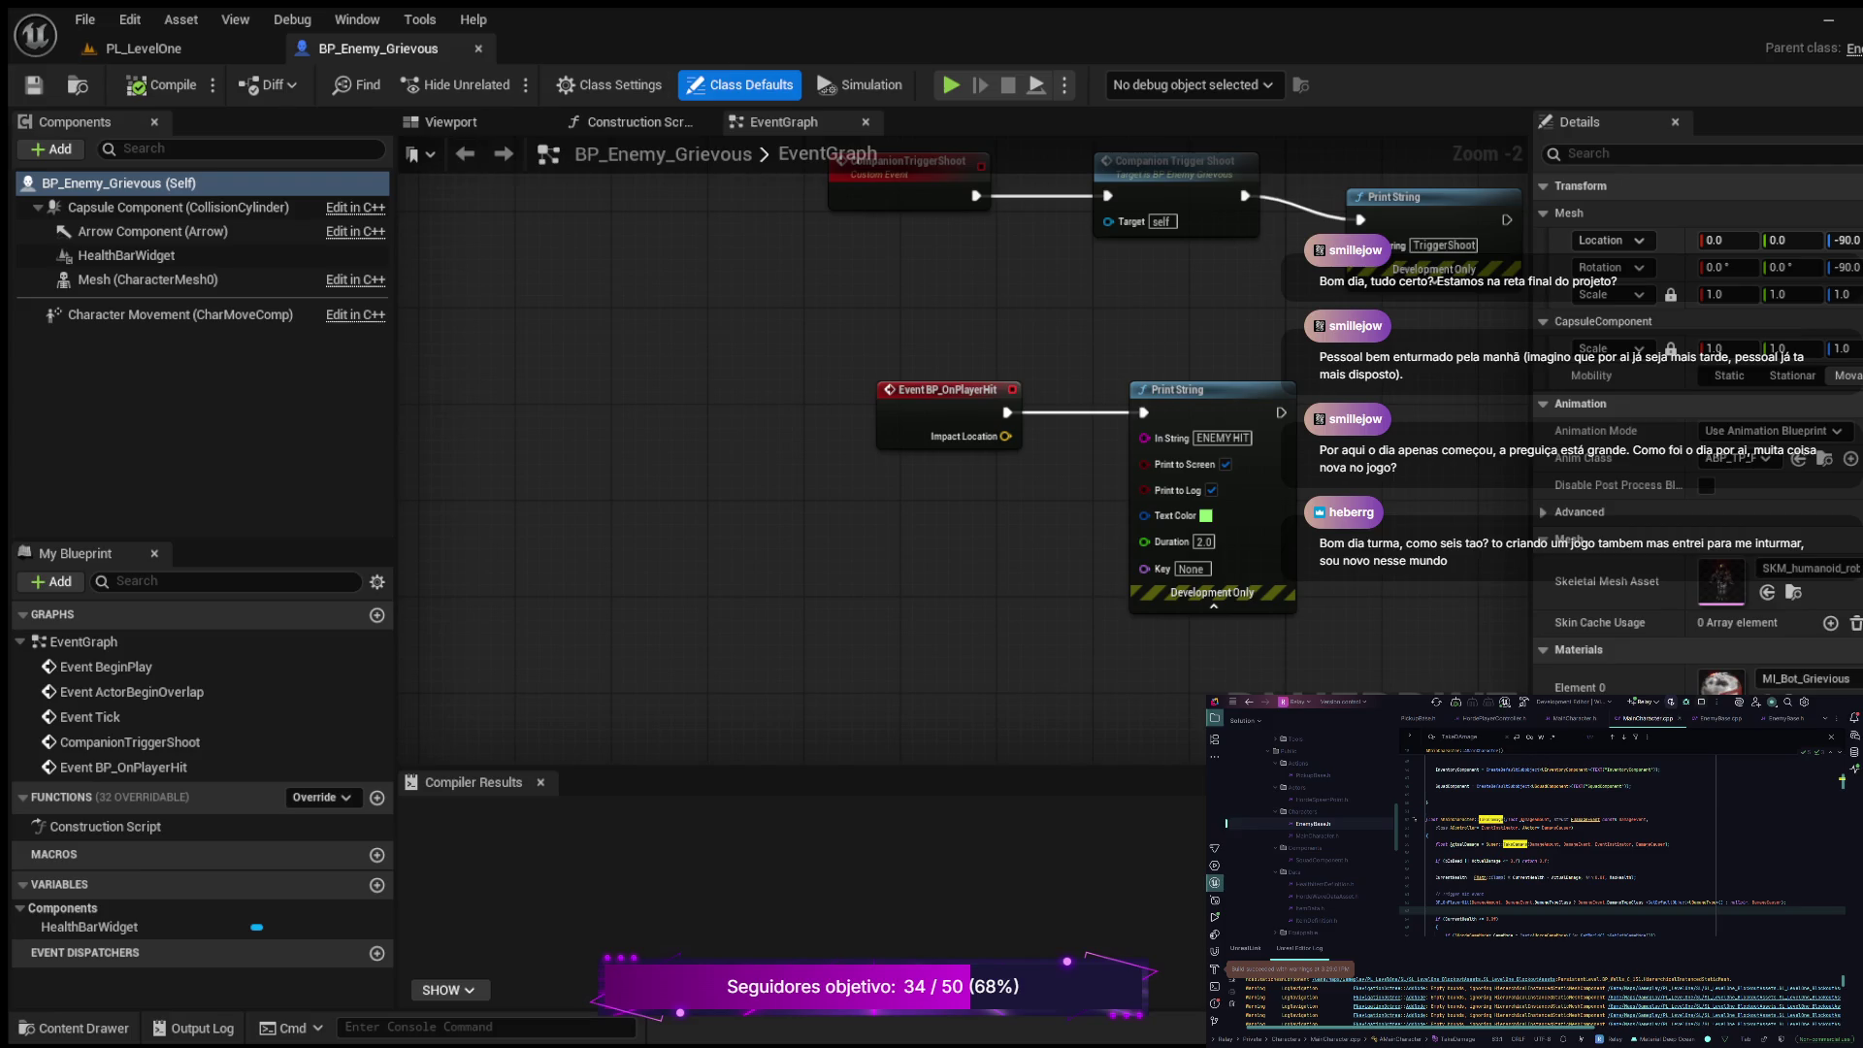
Step: Close the BP_Enemy_Grievous blueprint with Ctrl+W
{"action": "key", "text": "ctrl+w"}
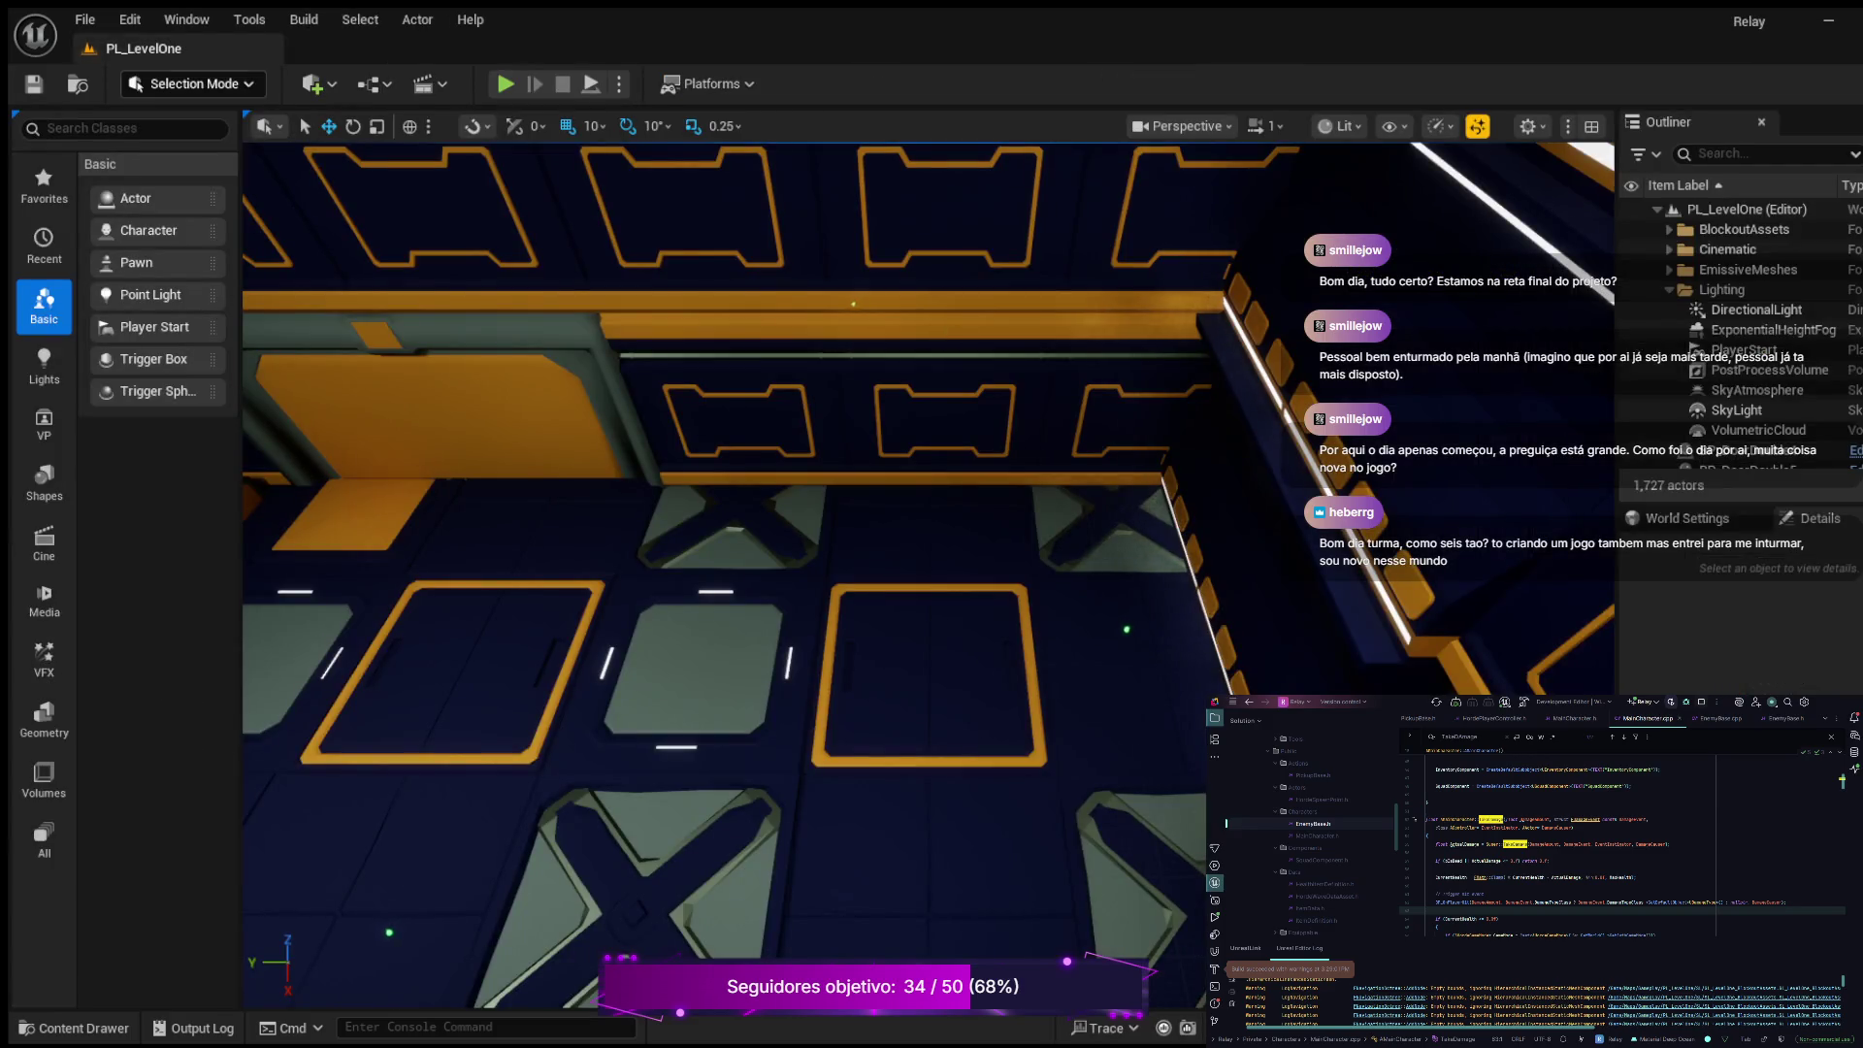